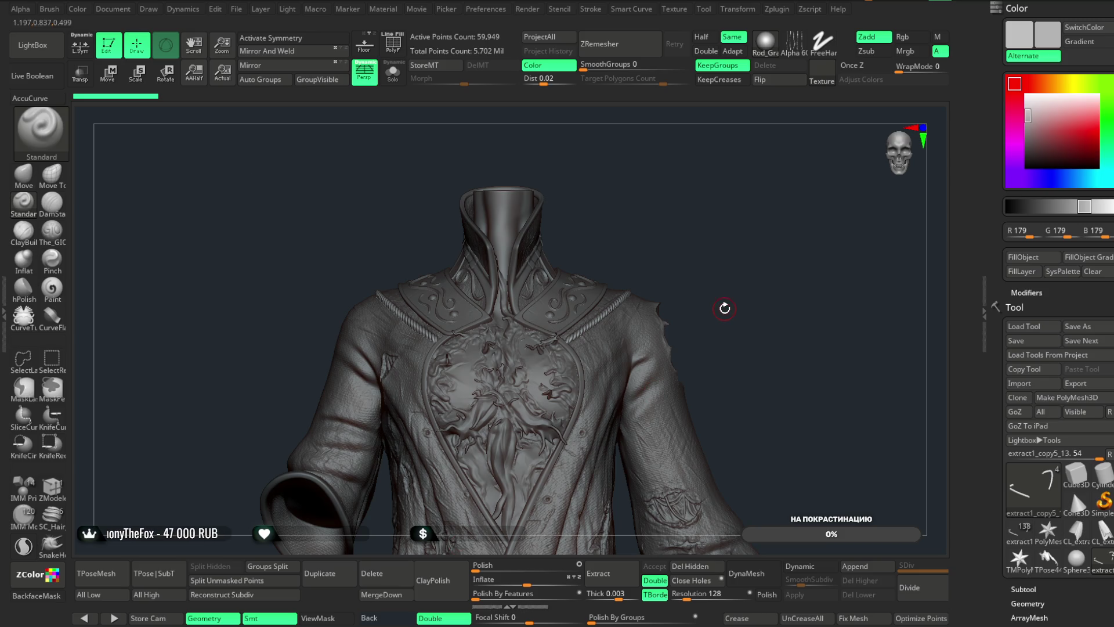
- Solo the rope pieces and frame the view on the right rope
click(393, 72)
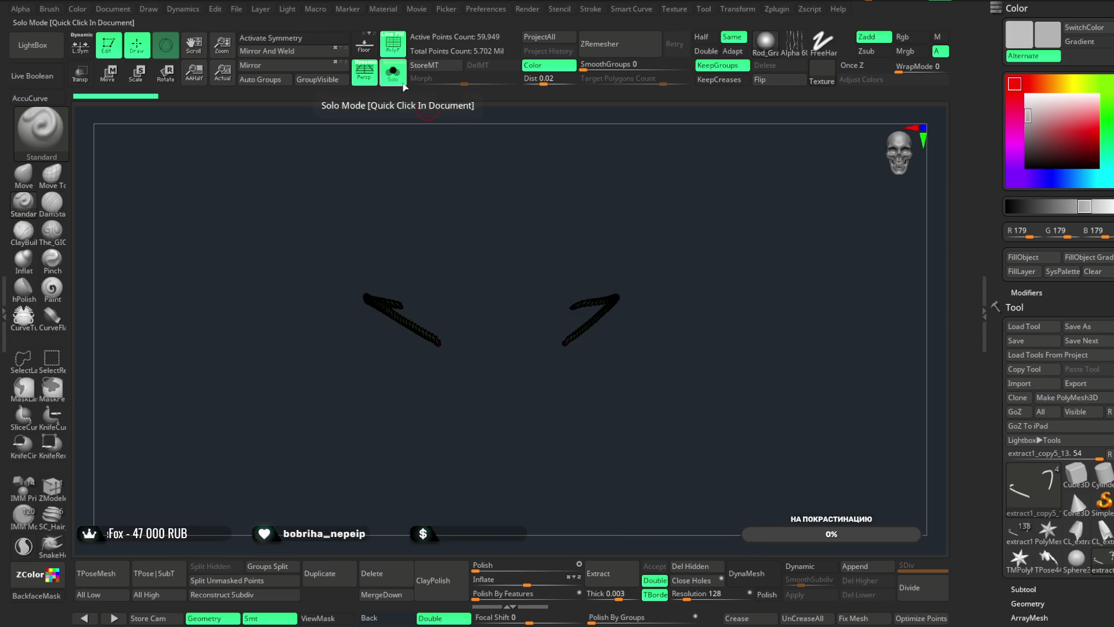
key(f)
mouse_move(630, 418)
mouse_down()
mouse_move(537, 261)
mouse_move(532, 268)
mouse_up()
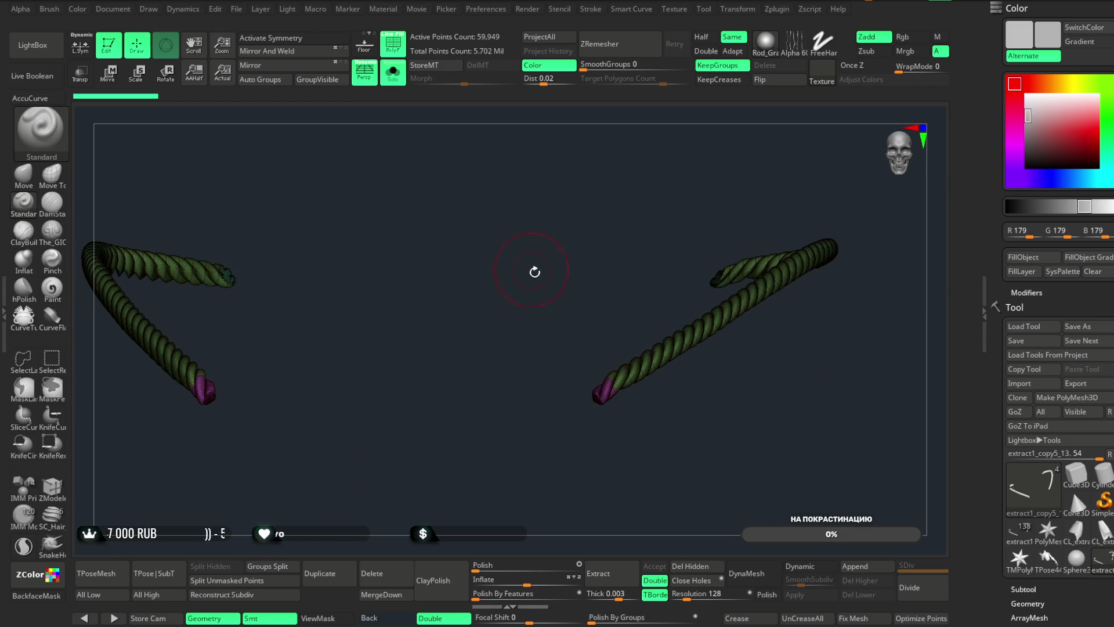
mouse_move(628, 370)
alt+mouse_down()
mouse_move(604, 278)
mouse_move(576, 257)
alt+mouse_up()
- Display the right rope's polygon wireframe with PolyF
click(393, 43)
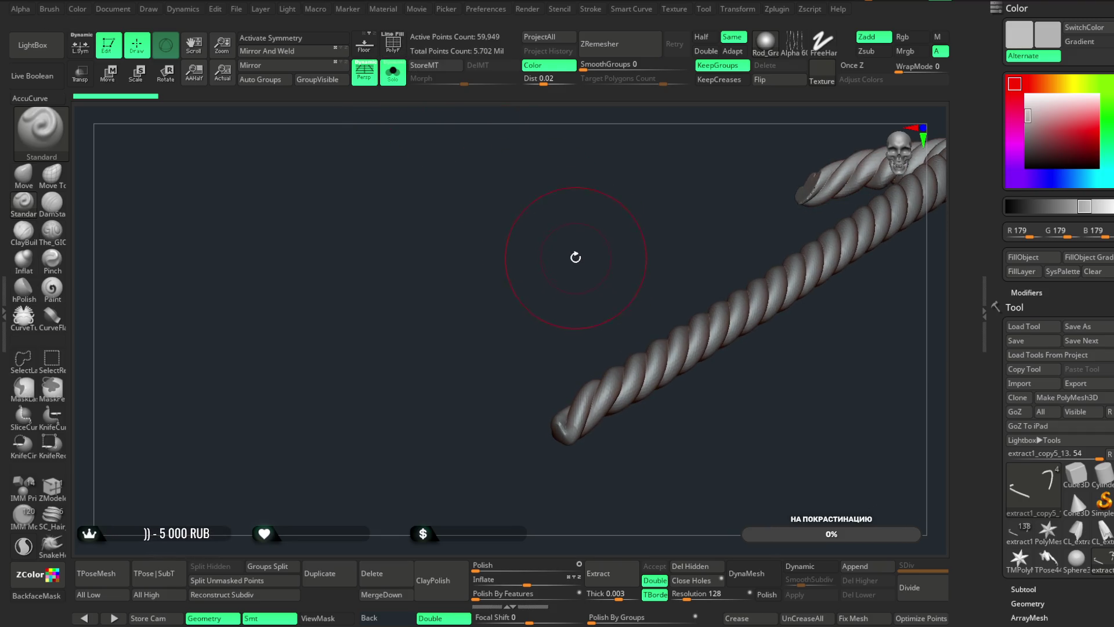
mouse_move(629, 209)
mouse_down()
mouse_move(619, 229)
mouse_move(626, 219)
mouse_move(616, 226)
mouse_move(586, 209)
mouse_up()
mouse_move(609, 259)
mouse_down()
mouse_move(612, 314)
mouse_move(607, 276)
mouse_up()
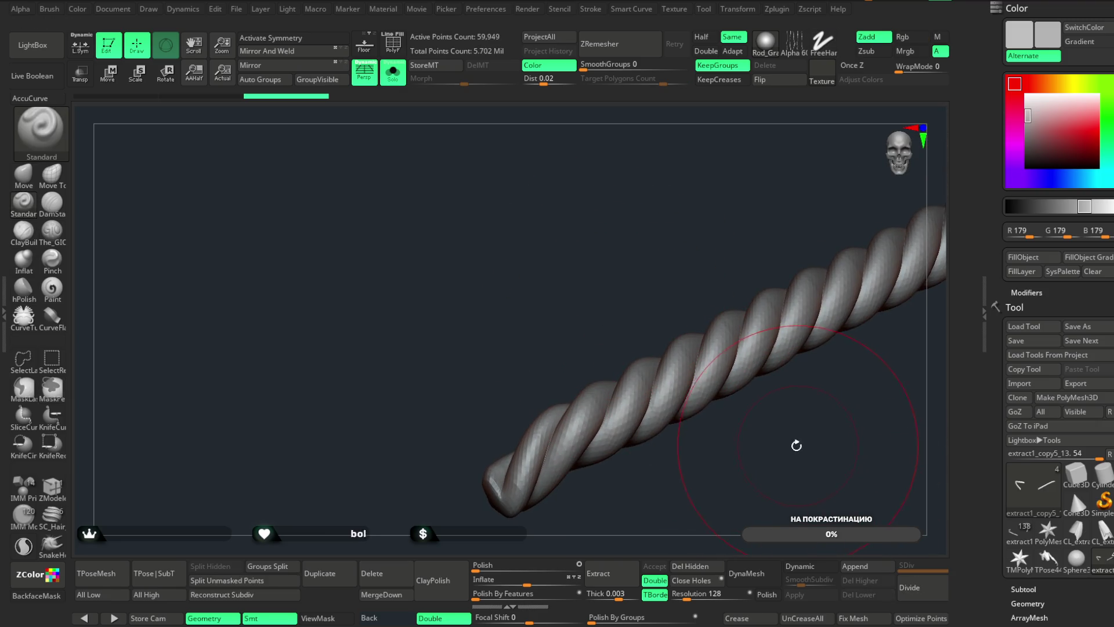
click(398, 52)
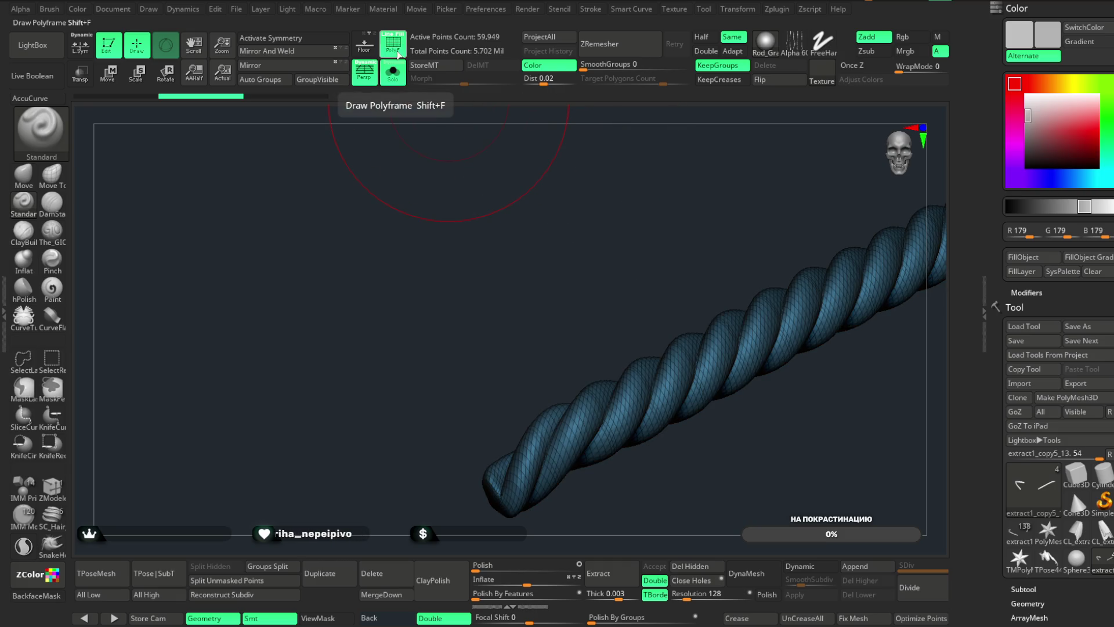
- ZRemesh the rope with Half enabled, reducing it from 59,949 to 31,405 points
click(701, 37)
click(624, 52)
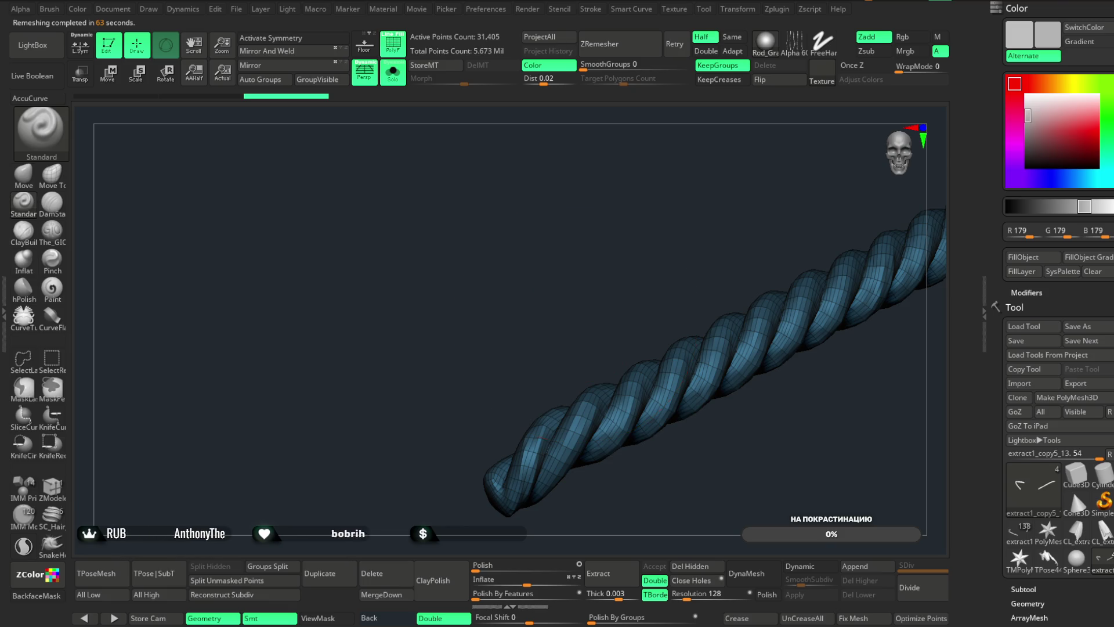
drag(597, 286, 602, 286)
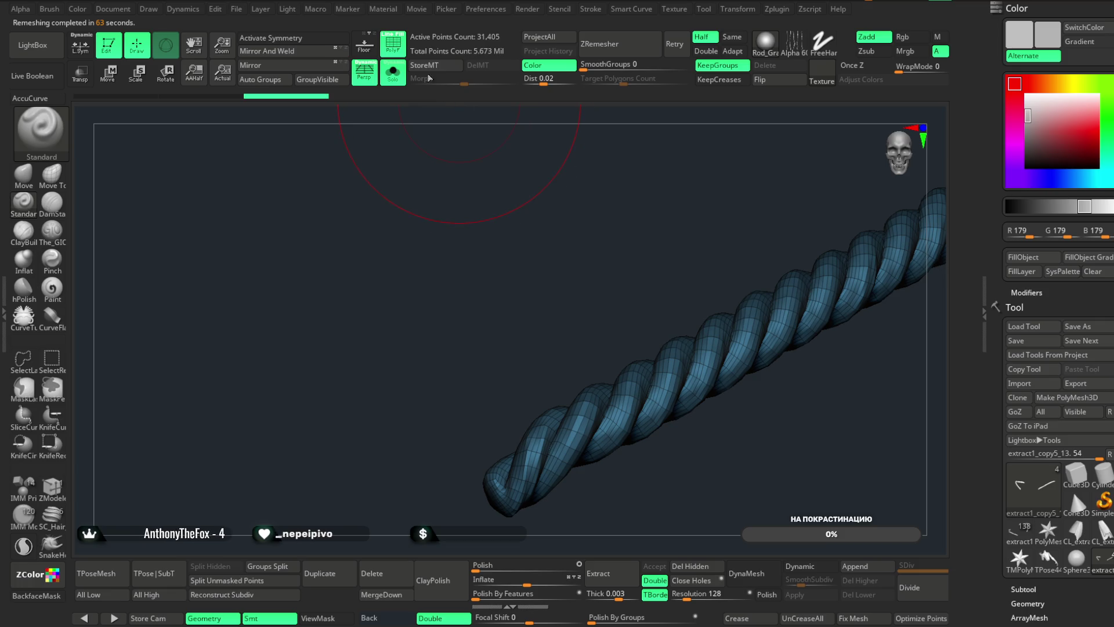
- Hide the wireframe and subdivide the remeshed rope to level 2 (241,982 points)
key(shift+f)
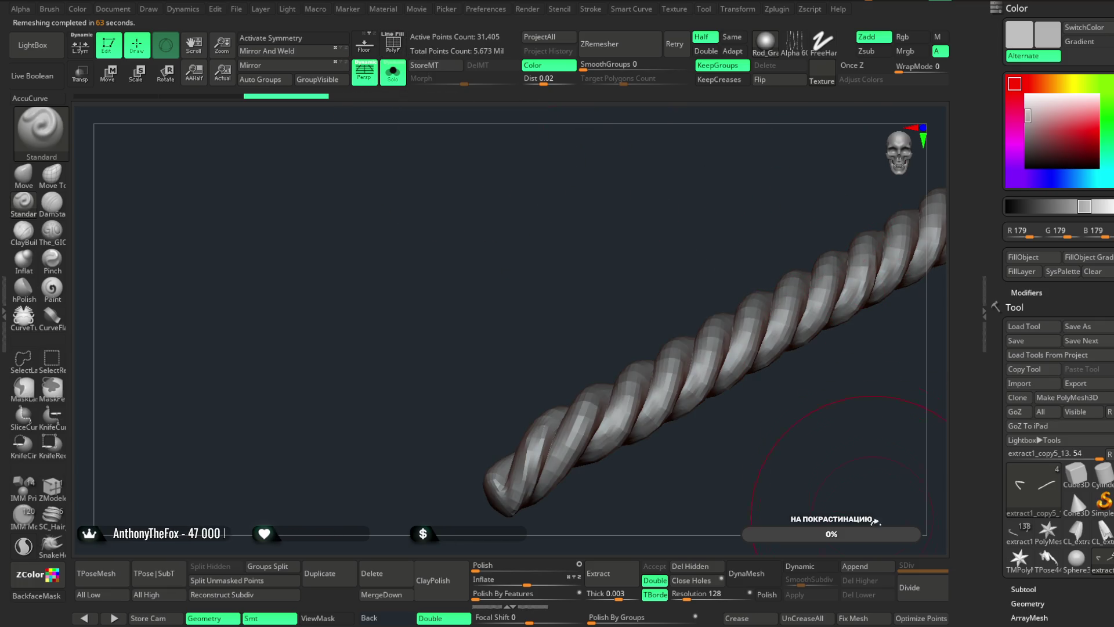
click(921, 587)
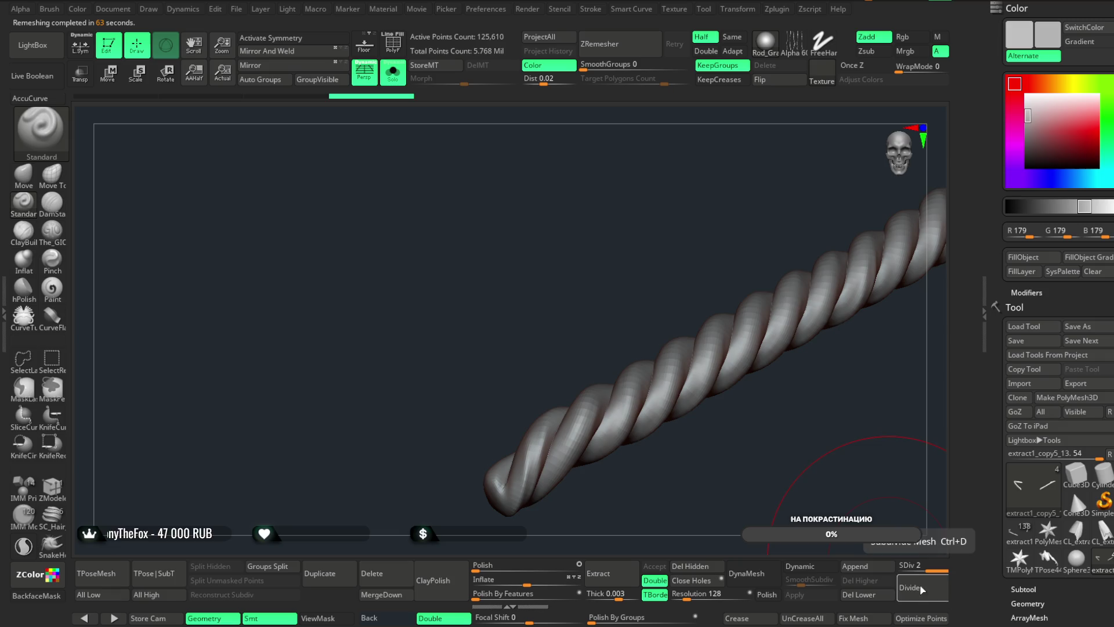
key(ctrl+z)
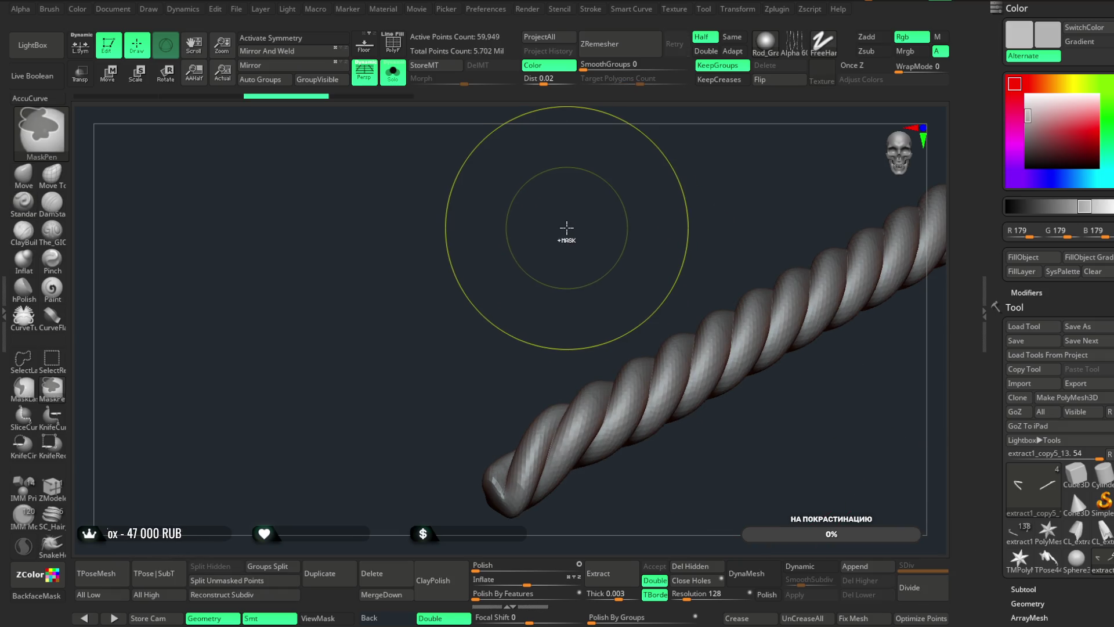
drag(679, 231, 850, 495)
key(ctrl+d)
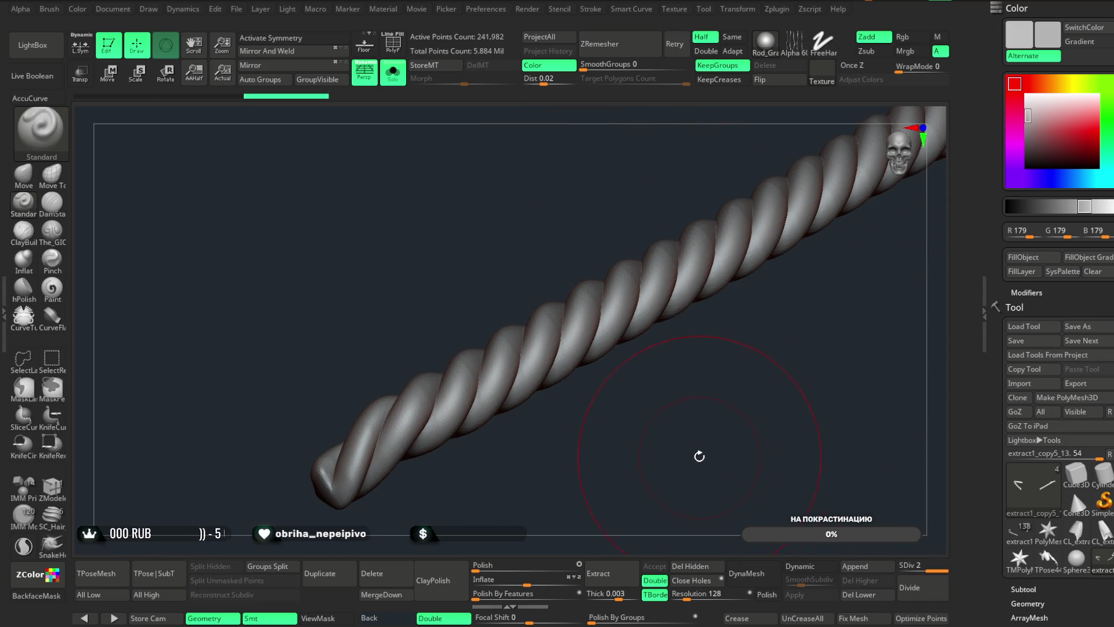
mouse_move(586, 424)
mouse_down()
mouse_move(597, 199)
mouse_move(610, 378)
mouse_move(549, 410)
mouse_move(578, 307)
mouse_move(664, 348)
mouse_move(575, 294)
mouse_up()
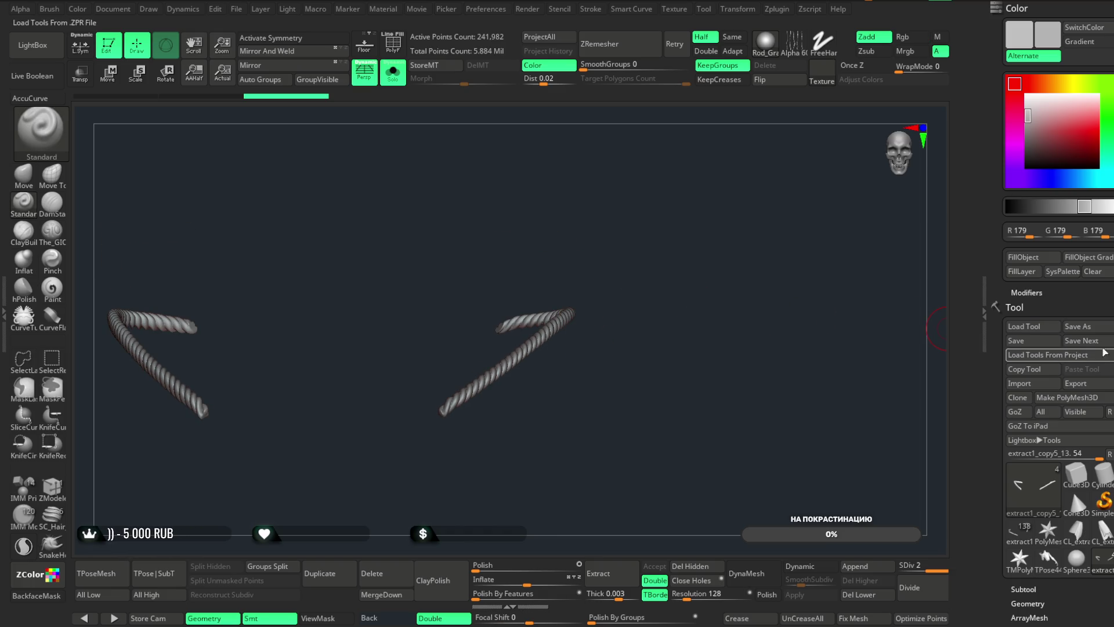
- Select the jacket subtool and merge the rope down into it
scroll(1071, 370, down, 10)
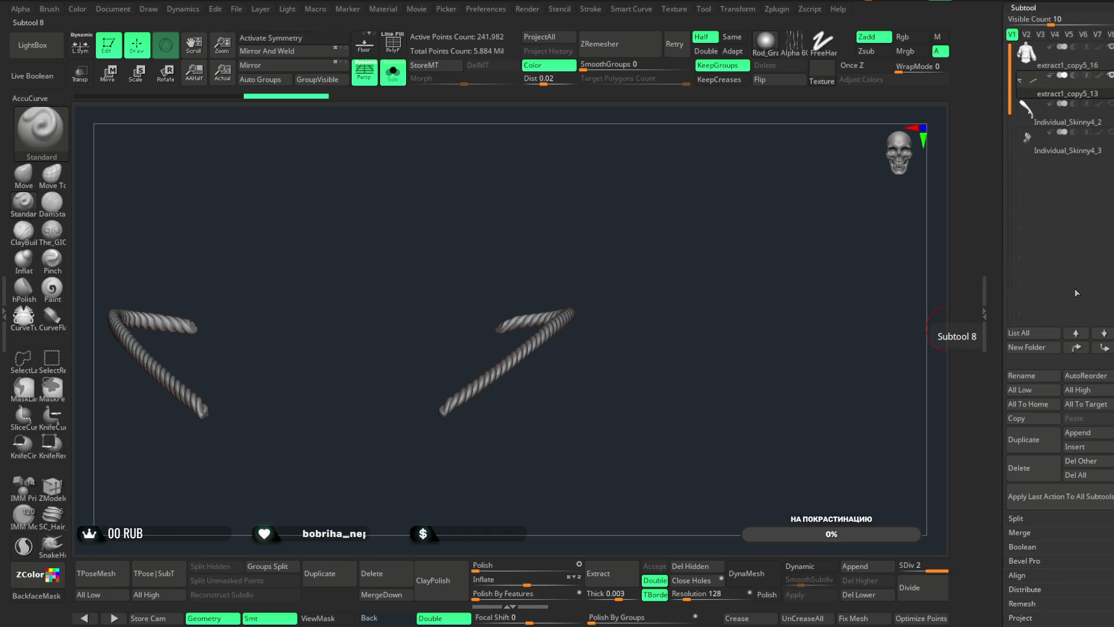
click(1052, 70)
click(398, 596)
click(355, 542)
- Switch to the Transpose gizmo and choose a transform type from its options
mouse_move(602, 224)
mouse_down()
mouse_move(609, 203)
mouse_move(737, 155)
mouse_move(694, 154)
mouse_move(689, 132)
mouse_move(707, 209)
mouse_move(617, 144)
mouse_move(703, 211)
mouse_move(684, 201)
mouse_move(682, 216)
mouse_move(654, 167)
mouse_up()
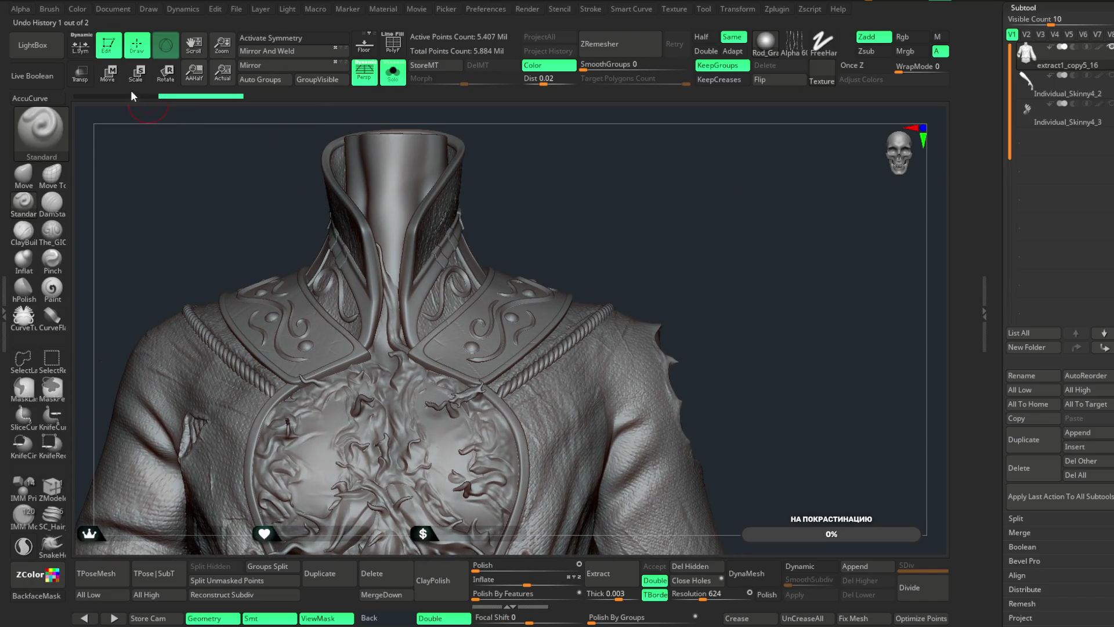
key(w)
mouse_move(640, 231)
mouse_down()
mouse_move(646, 217)
mouse_move(646, 286)
mouse_move(678, 166)
mouse_up()
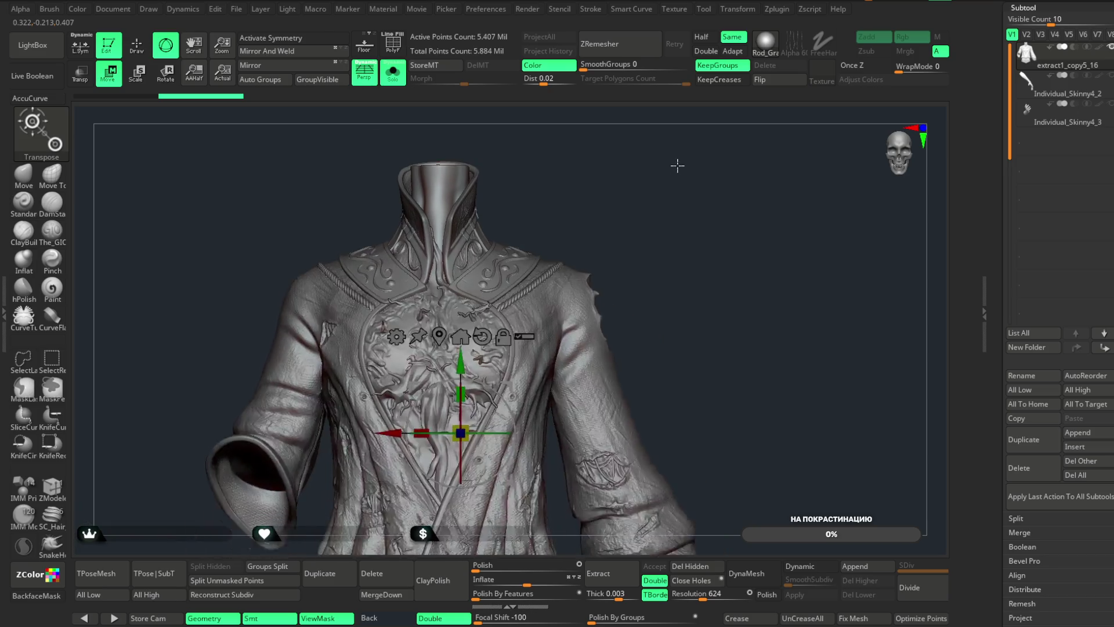
click(399, 334)
click(656, 415)
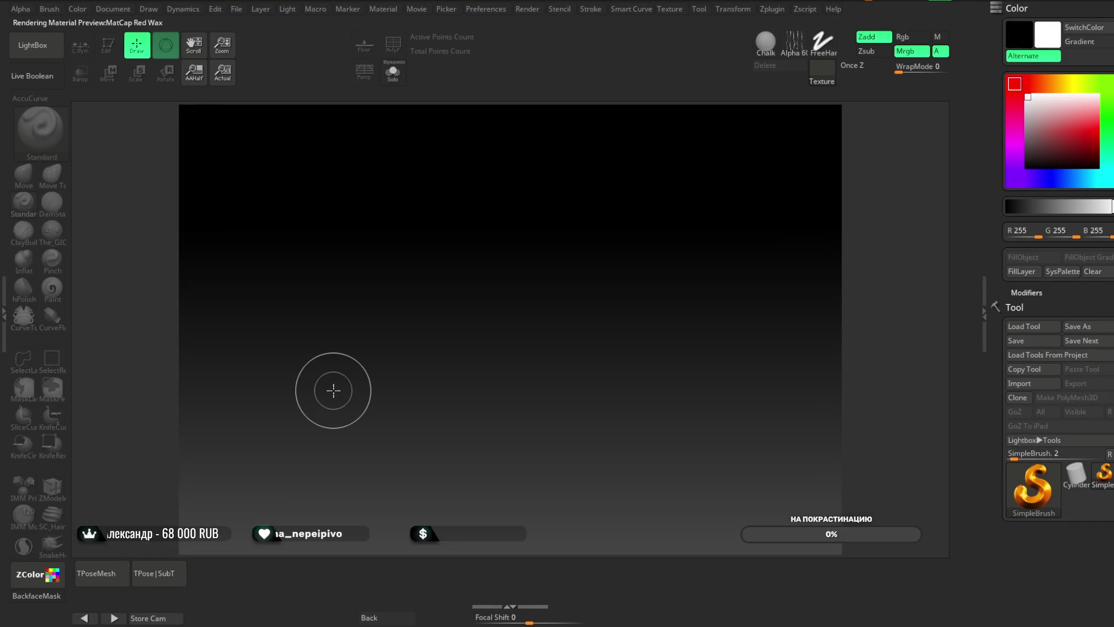
- Reload the saved jacket project from LightBox and expand the Subtool list
key(comma)
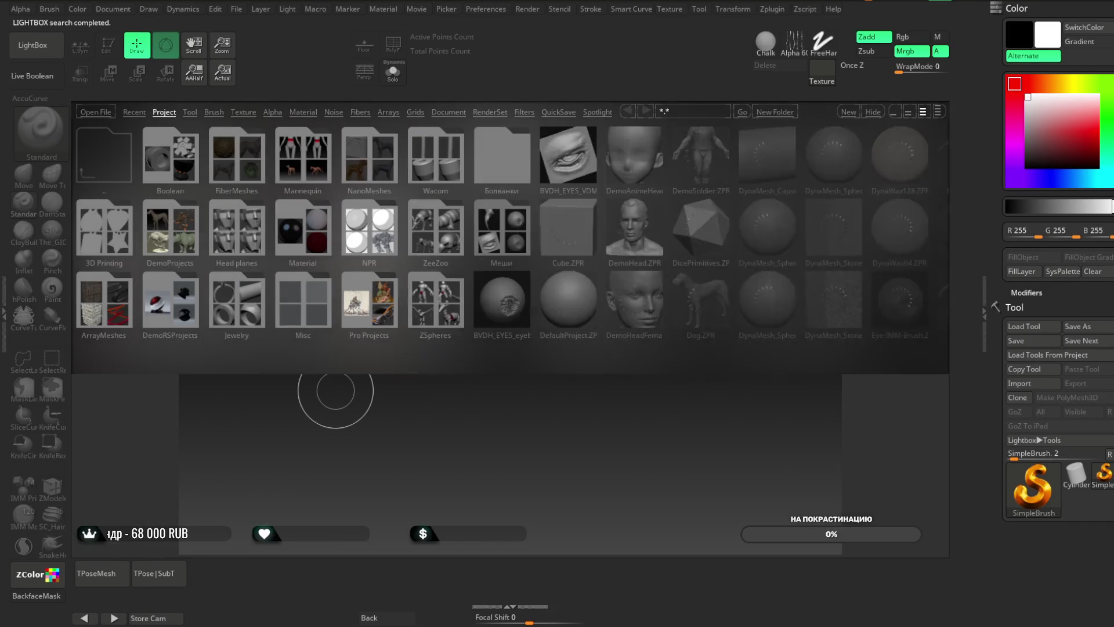
click(236, 10)
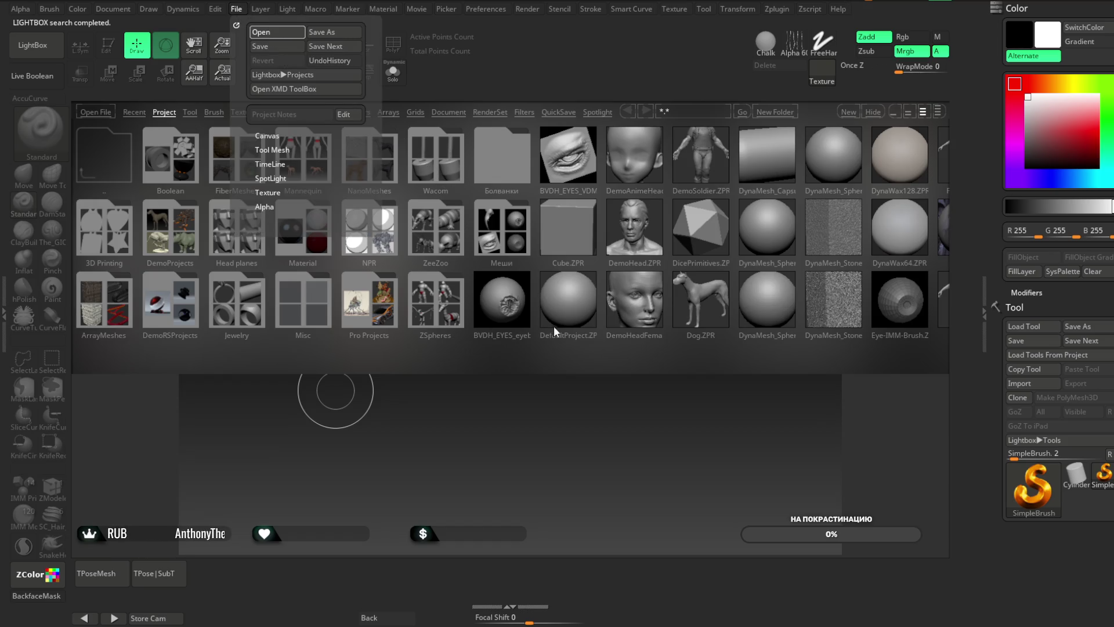
double_click(502, 238)
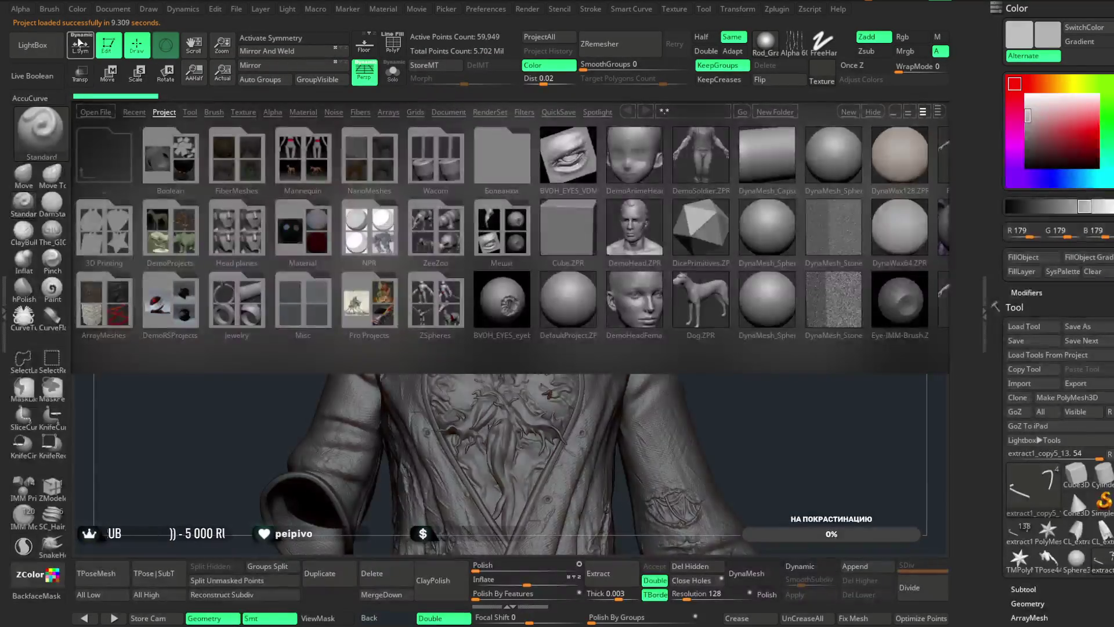
drag(1071, 490, 1057, 281)
click(1057, 280)
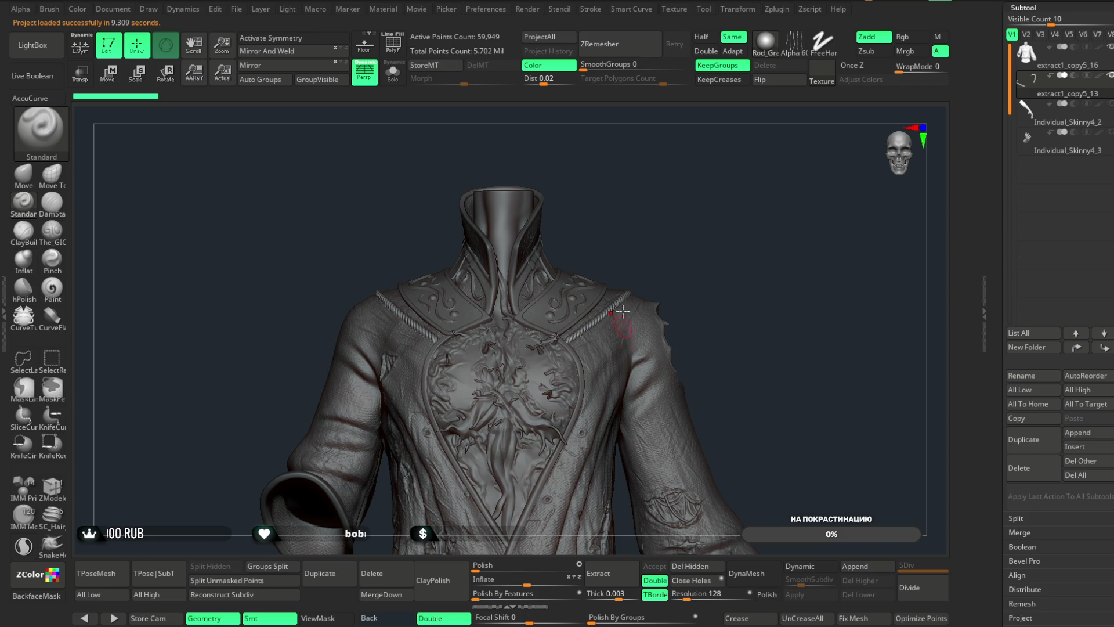
mouse_move(667, 229)
mouse_down()
mouse_move(634, 226)
mouse_move(644, 251)
mouse_move(721, 238)
mouse_move(722, 207)
mouse_move(740, 199)
mouse_move(669, 201)
mouse_move(691, 181)
mouse_move(678, 186)
mouse_move(684, 245)
mouse_move(723, 236)
mouse_move(691, 182)
mouse_move(682, 185)
mouse_up()
- Set up the Move brush with backface masking at size 172, ropes isolated
click(397, 80)
click(397, 80)
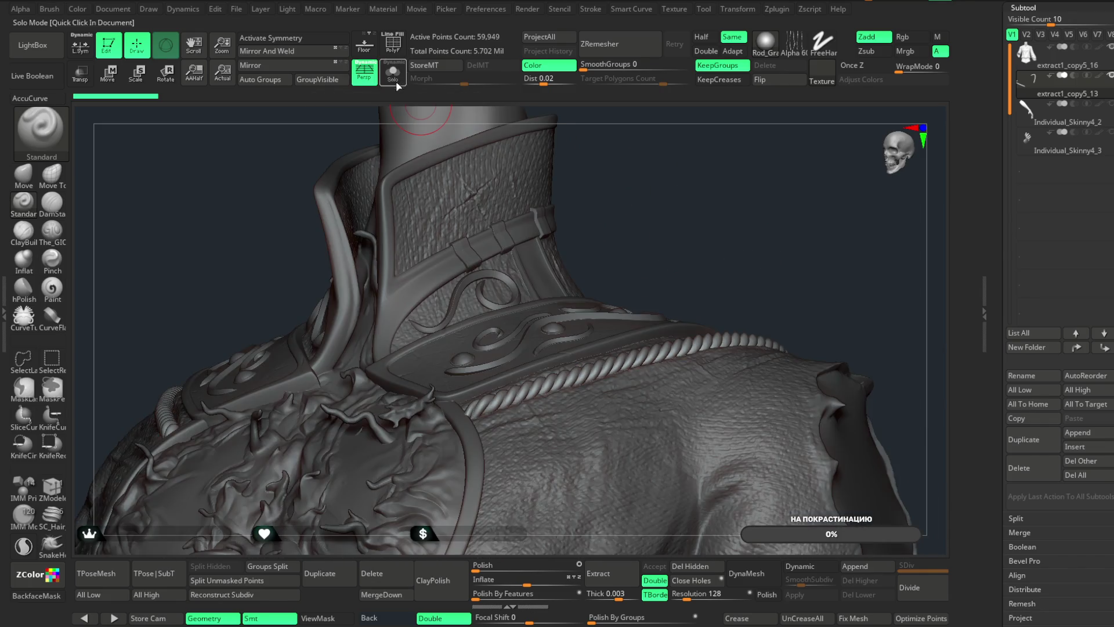
click(23, 174)
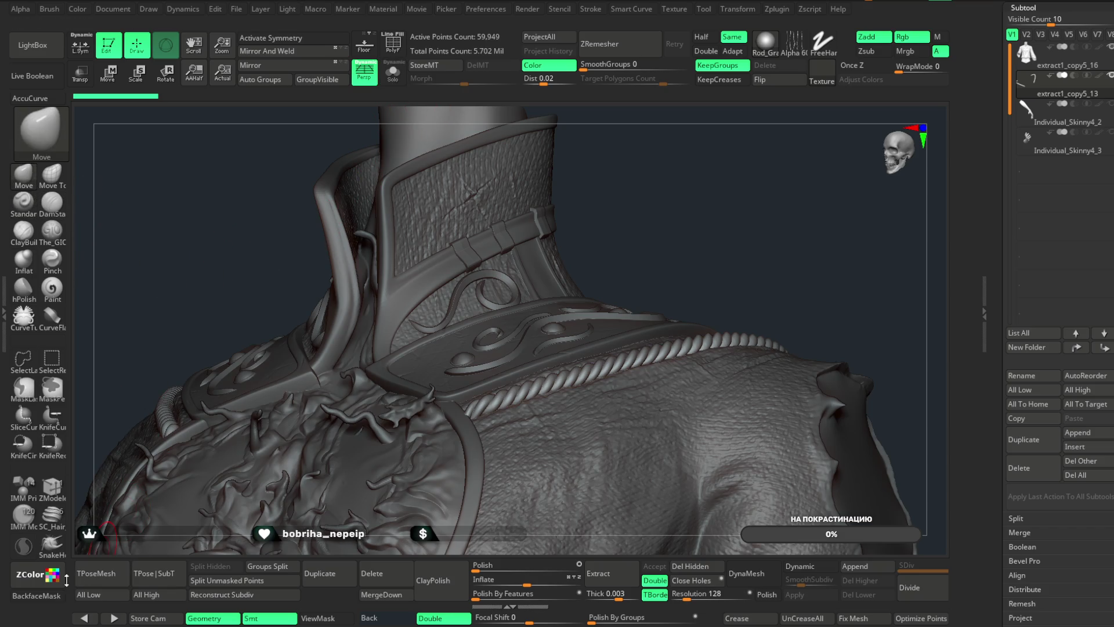
key(b)
click(393, 73)
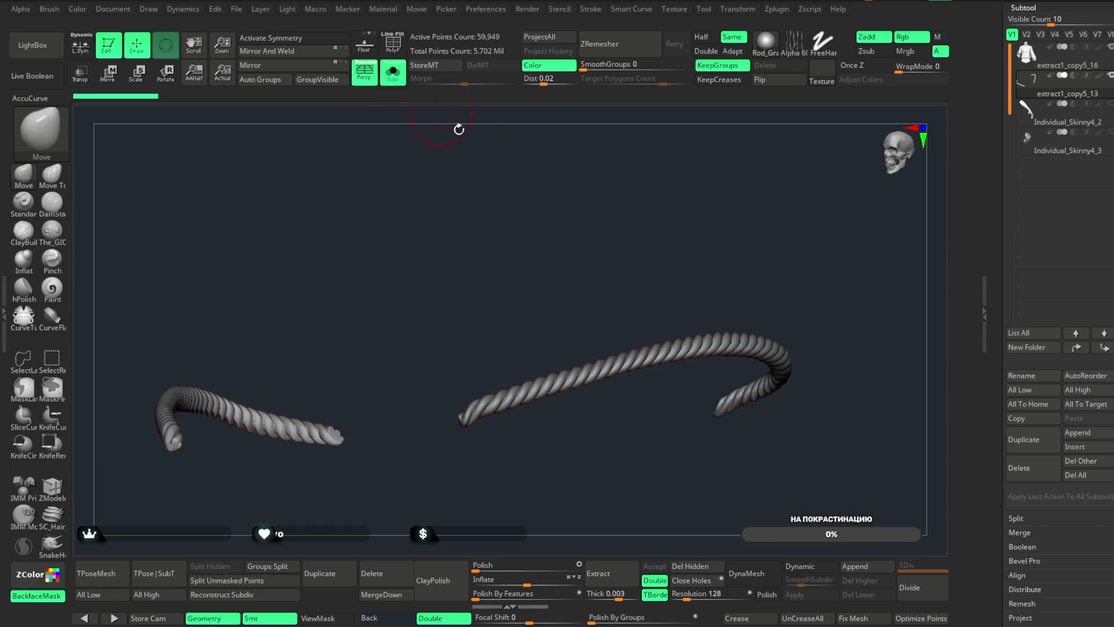
key(space)
drag(696, 243, 730, 245)
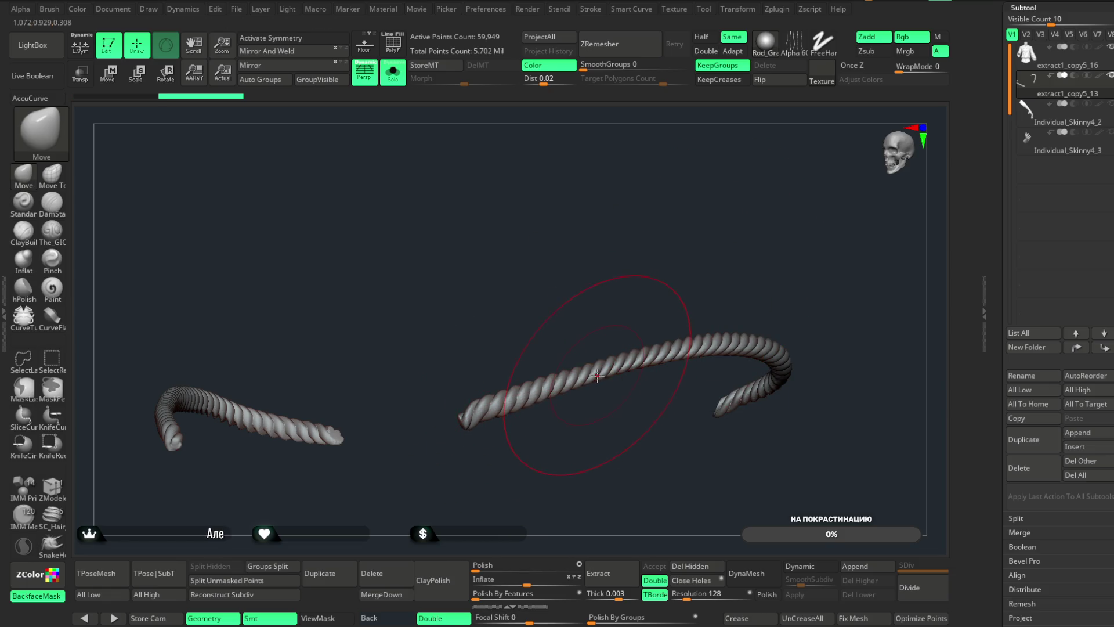
- Orbit around both ropes, then show the whole jacket around them again
mouse_move(653, 418)
mouse_down()
mouse_move(603, 427)
mouse_move(632, 359)
mouse_move(633, 406)
mouse_up()
mouse_move(713, 385)
mouse_down()
mouse_move(610, 414)
mouse_move(684, 401)
mouse_up()
mouse_move(651, 348)
mouse_down()
mouse_move(647, 385)
mouse_move(689, 357)
mouse_move(629, 427)
mouse_move(649, 366)
mouse_move(579, 462)
mouse_move(664, 415)
mouse_move(600, 416)
mouse_move(668, 417)
mouse_up()
mouse_move(781, 421)
mouse_down()
mouse_move(828, 427)
mouse_move(754, 423)
mouse_up()
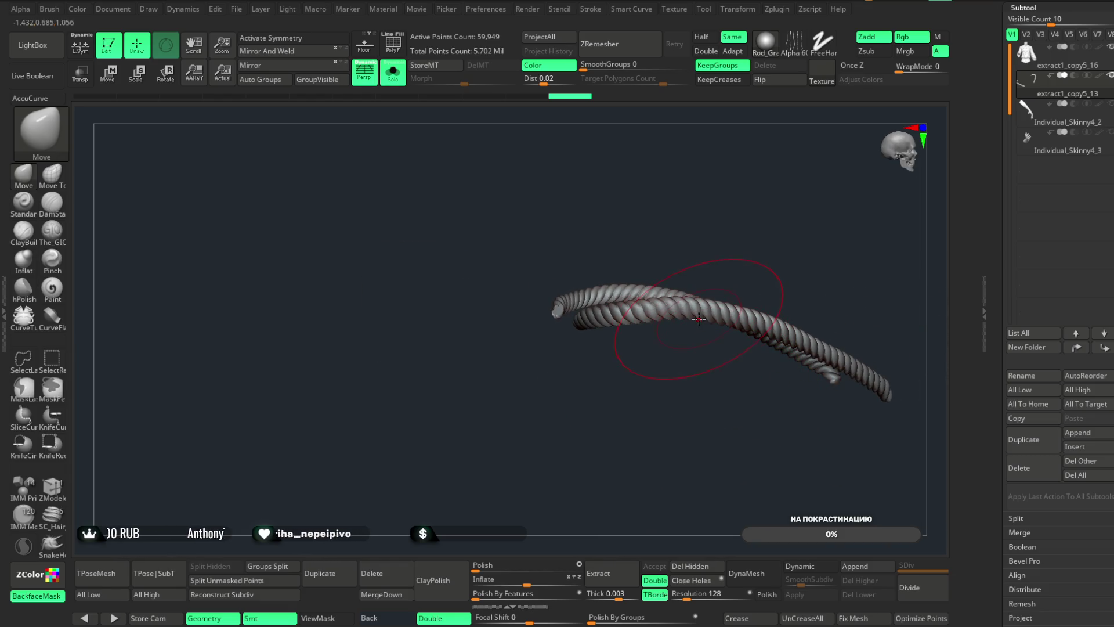
mouse_move(750, 278)
mouse_down()
mouse_move(683, 390)
mouse_move(586, 325)
mouse_up()
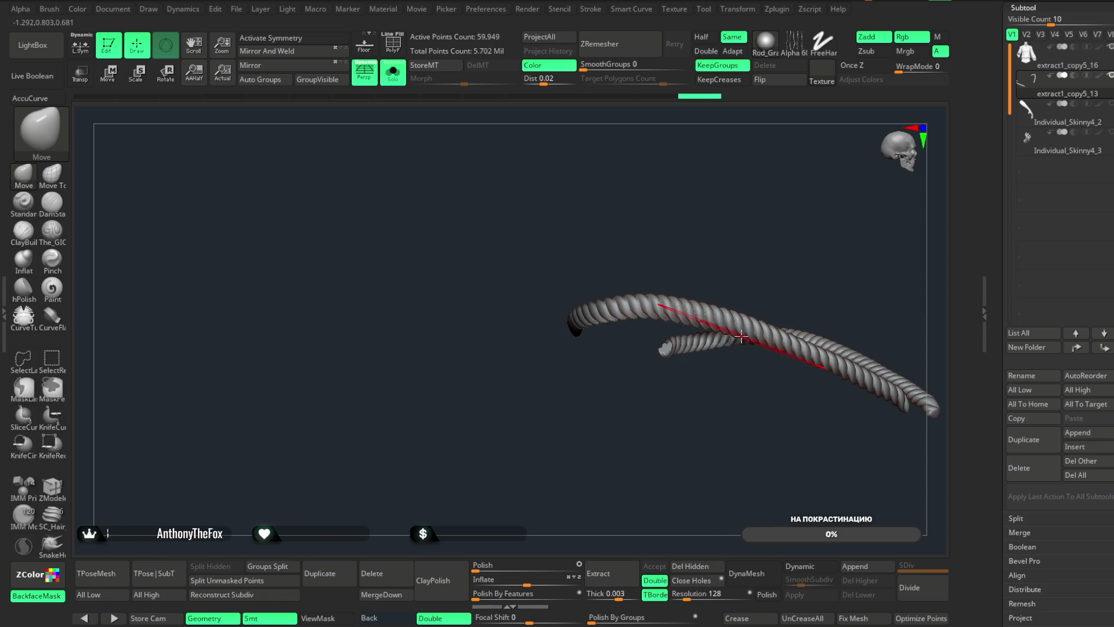
drag(741, 336, 737, 371)
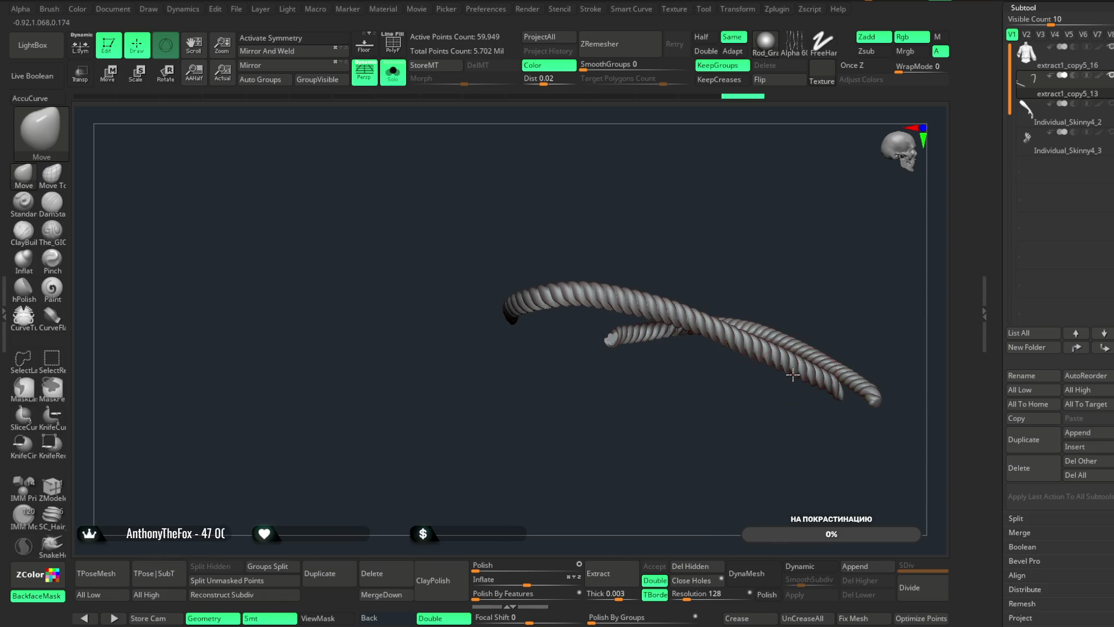
mouse_move(811, 425)
mouse_down()
mouse_move(837, 435)
mouse_move(609, 473)
mouse_move(472, 373)
mouse_up()
key(shift+ctrl+s)
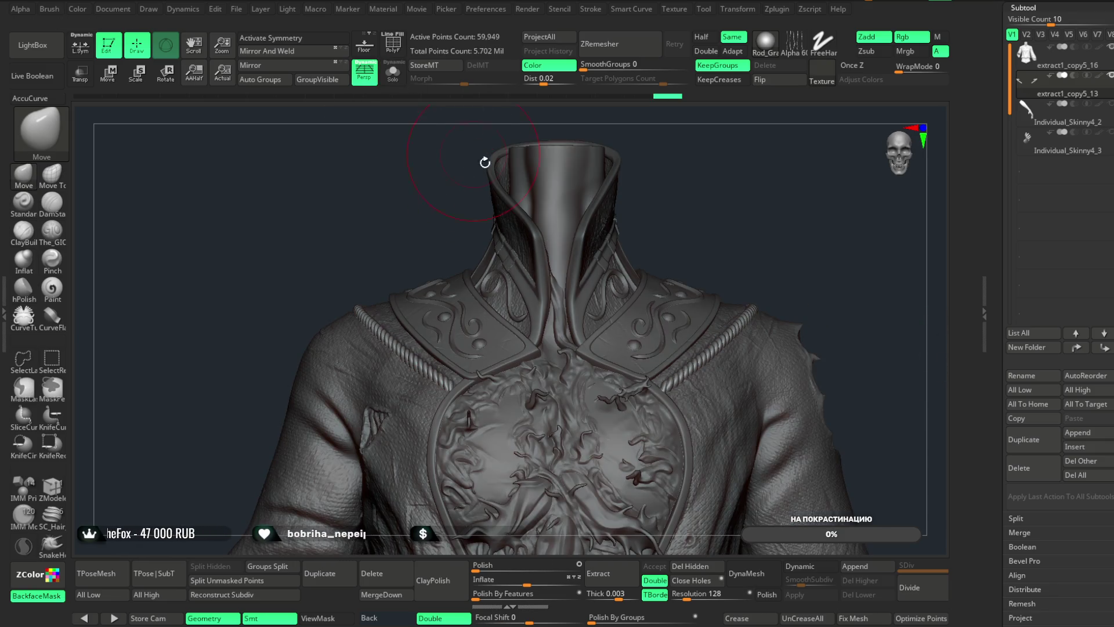
- Subdivide the rope once, isolate it, and run a first DynaMesh pass
mouse_move(803, 232)
mouse_down()
mouse_move(778, 226)
mouse_move(778, 241)
mouse_move(789, 215)
mouse_move(859, 348)
mouse_up()
key(space)
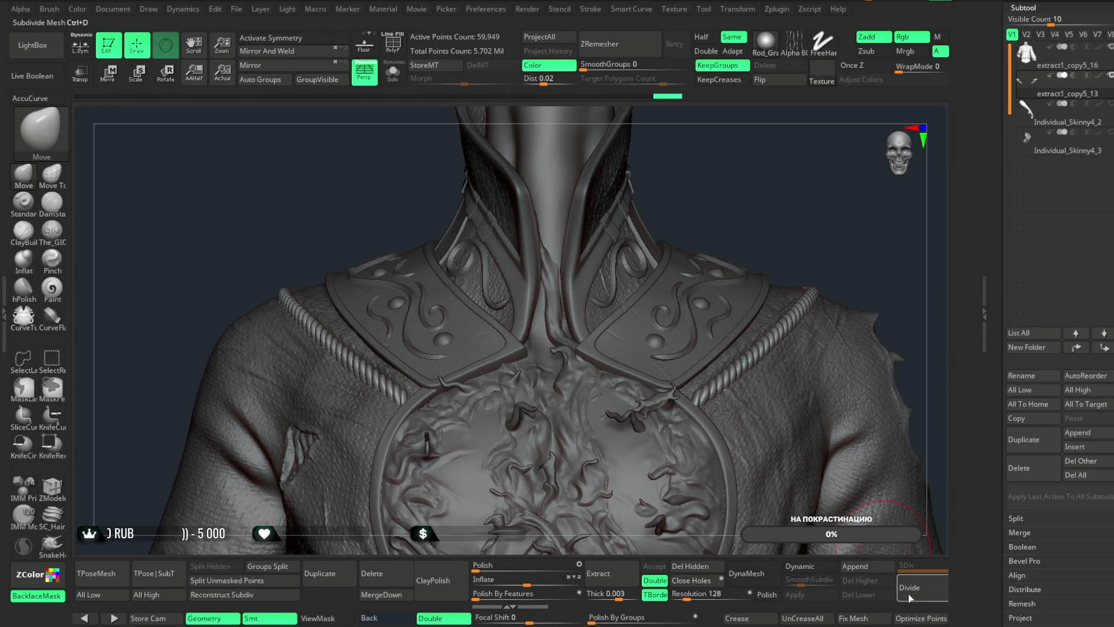
click(908, 593)
click(393, 73)
alt+drag(667, 255, 642, 393)
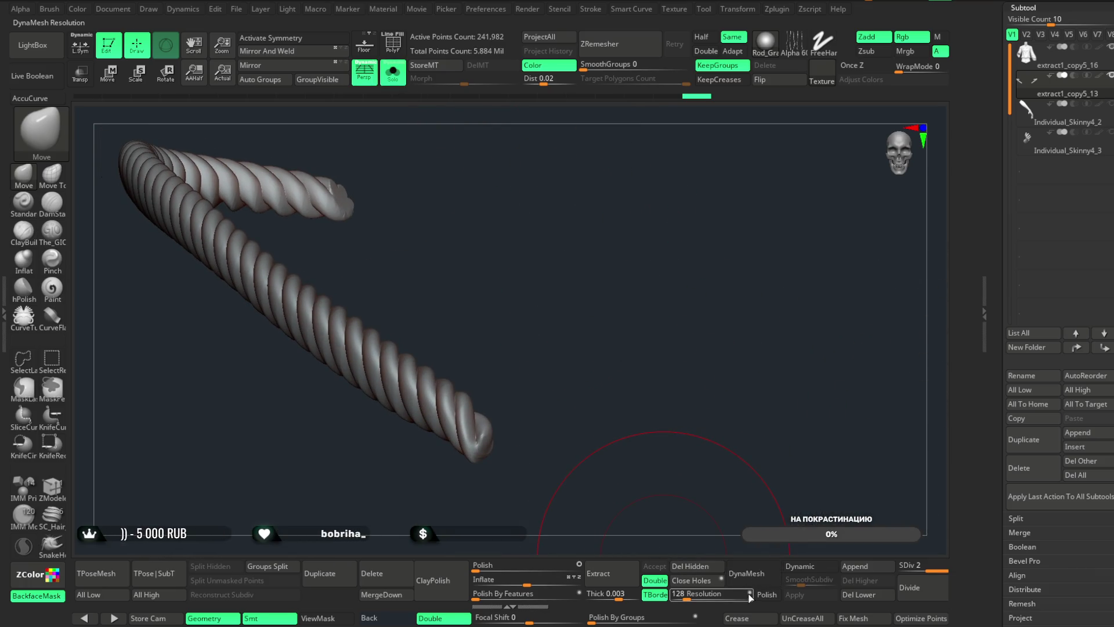
click(746, 574)
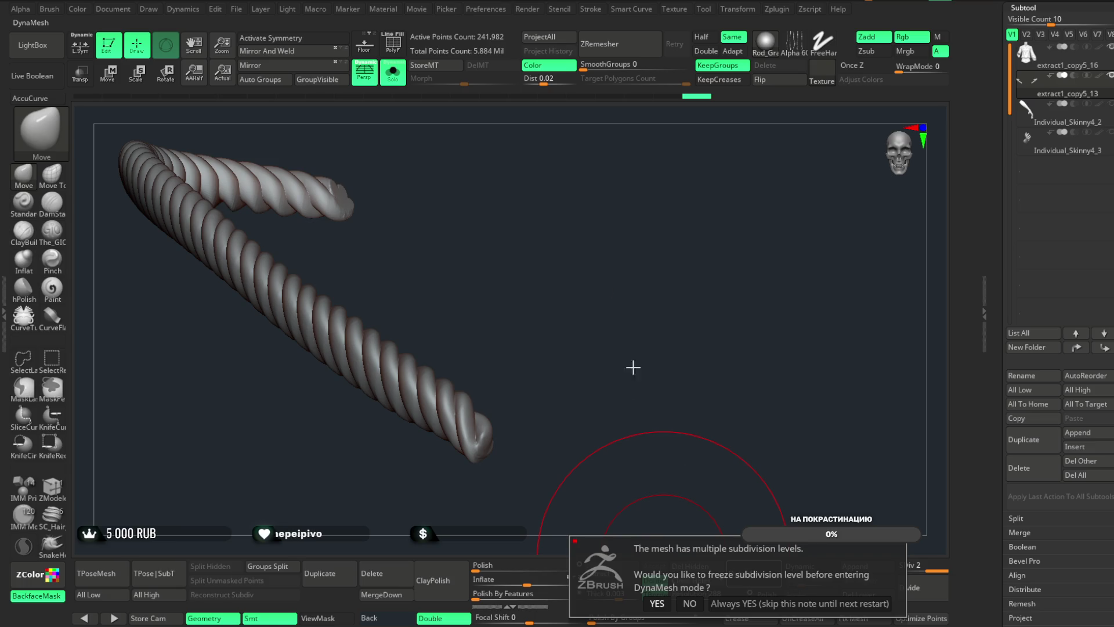
click(689, 603)
- Redo the DynaMesh at resolution 1128, giving about 412,195 points
key(ctrl+z)
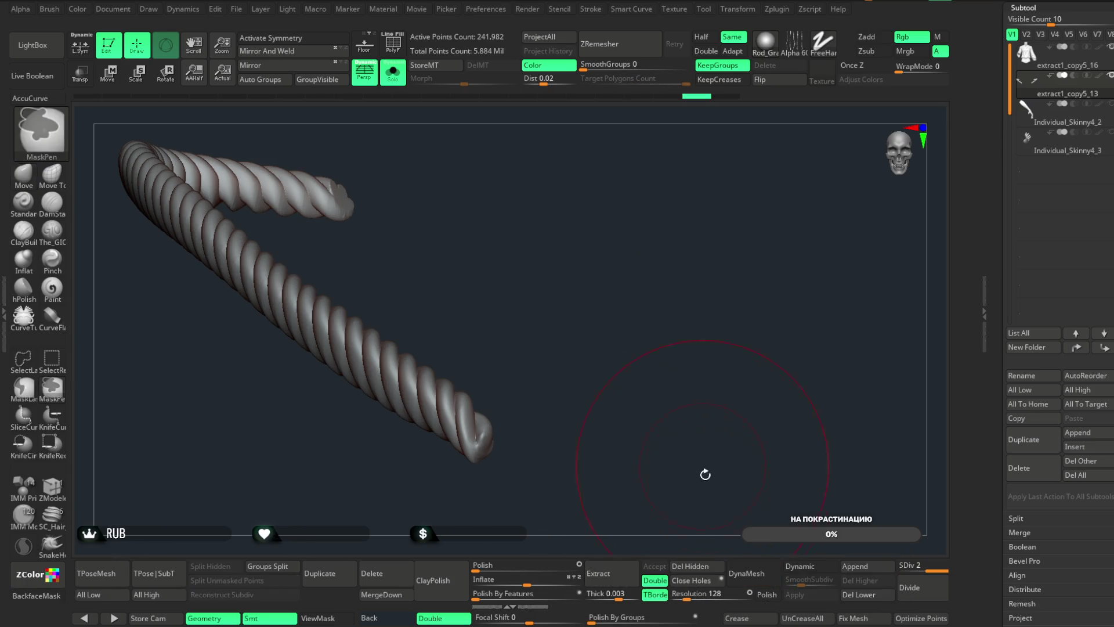
click(748, 575)
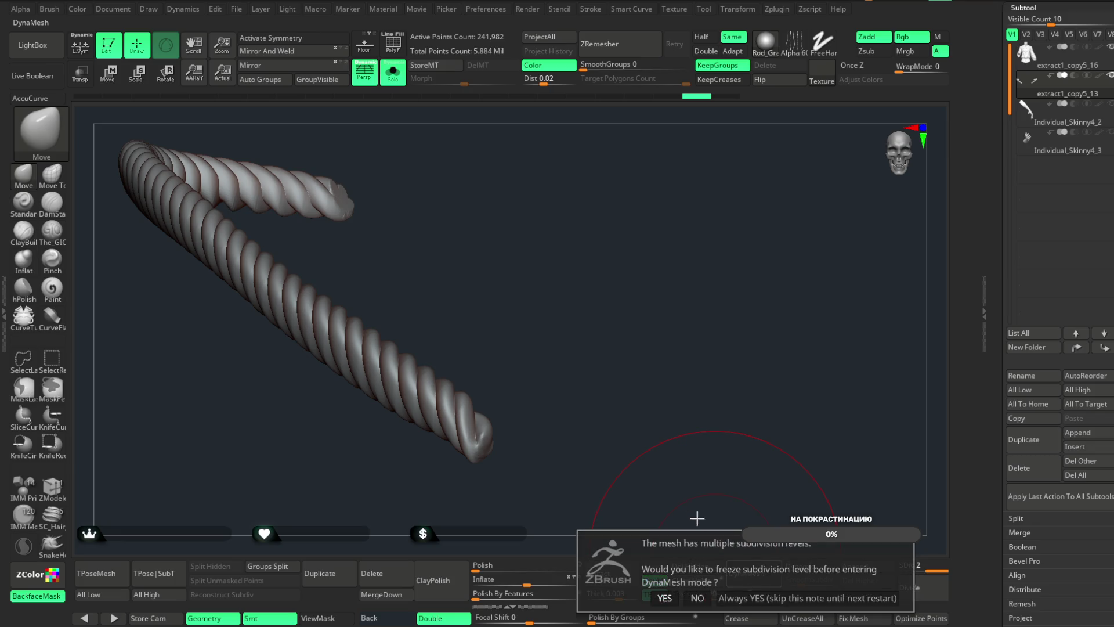
click(696, 598)
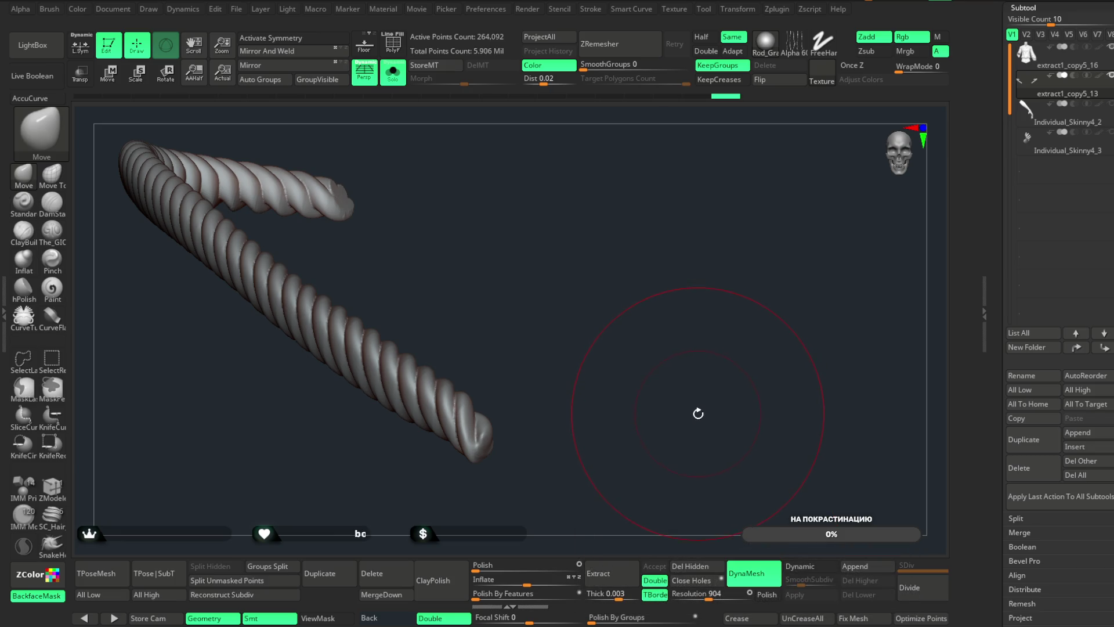
key(ctrl+z)
drag(708, 594, 711, 595)
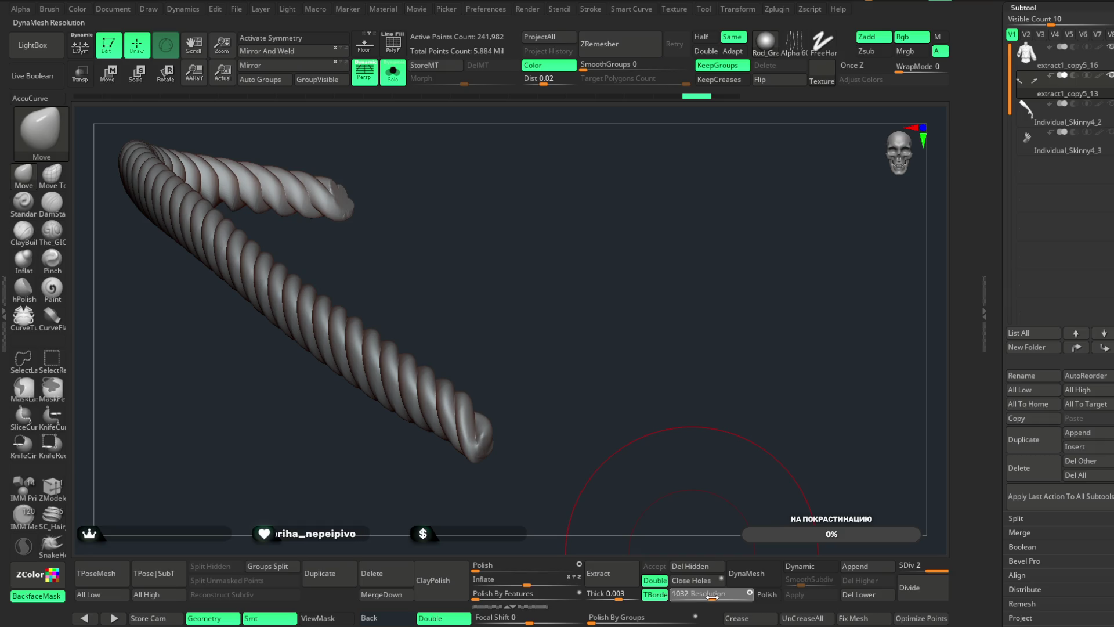
click(746, 573)
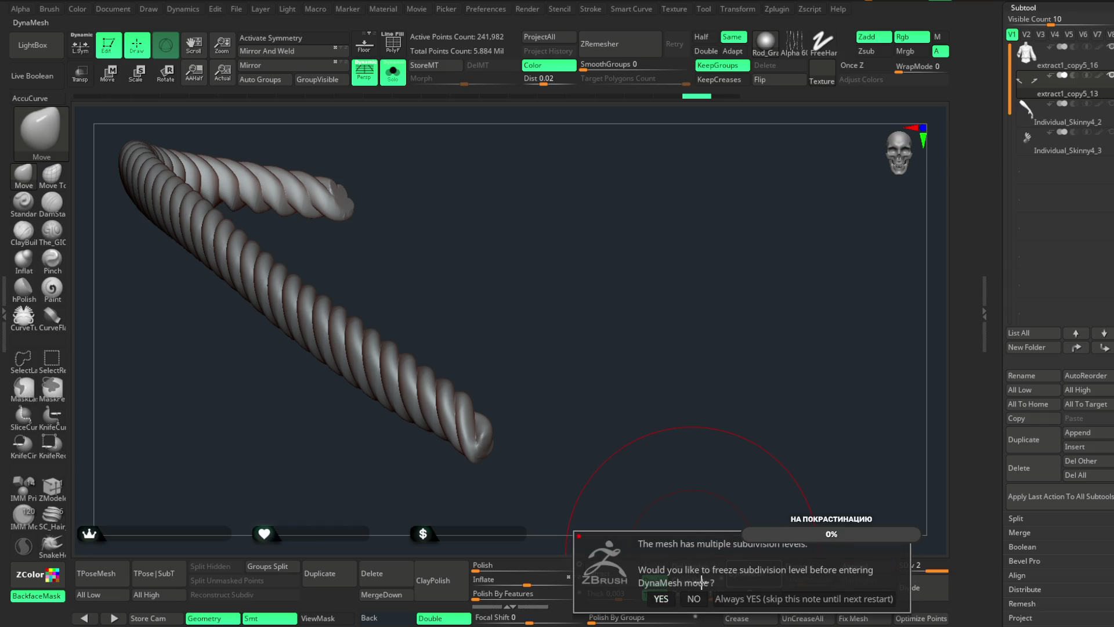
click(694, 598)
drag(698, 425, 682, 336)
- Merge the DynaMeshed rope into extract1_copy5_16, bringing it to 5.578 million points
click(393, 72)
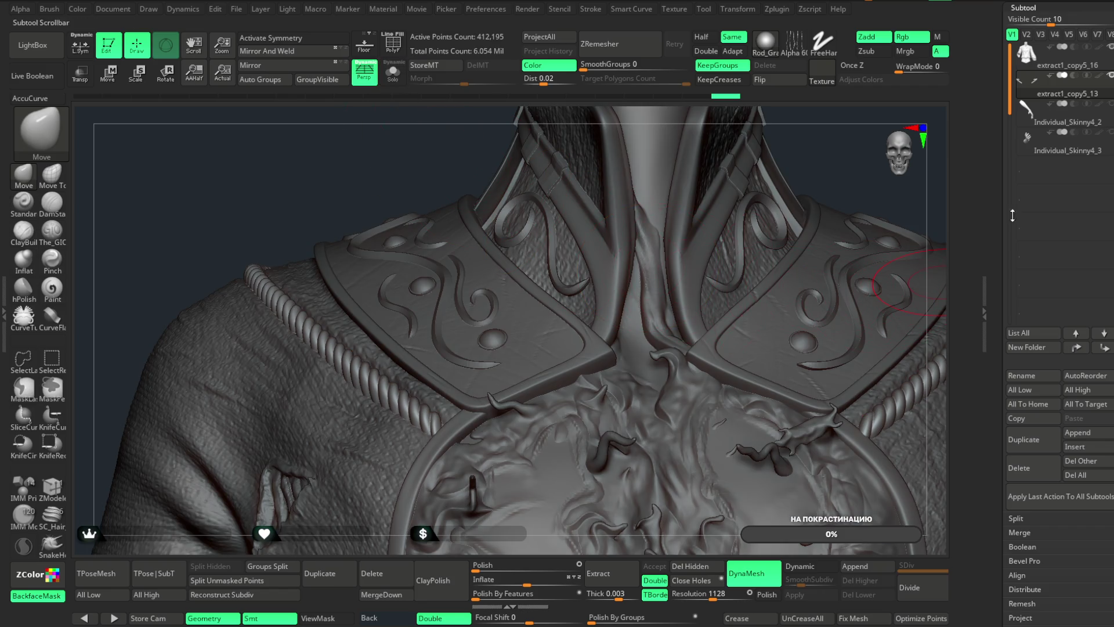
click(1051, 62)
click(381, 594)
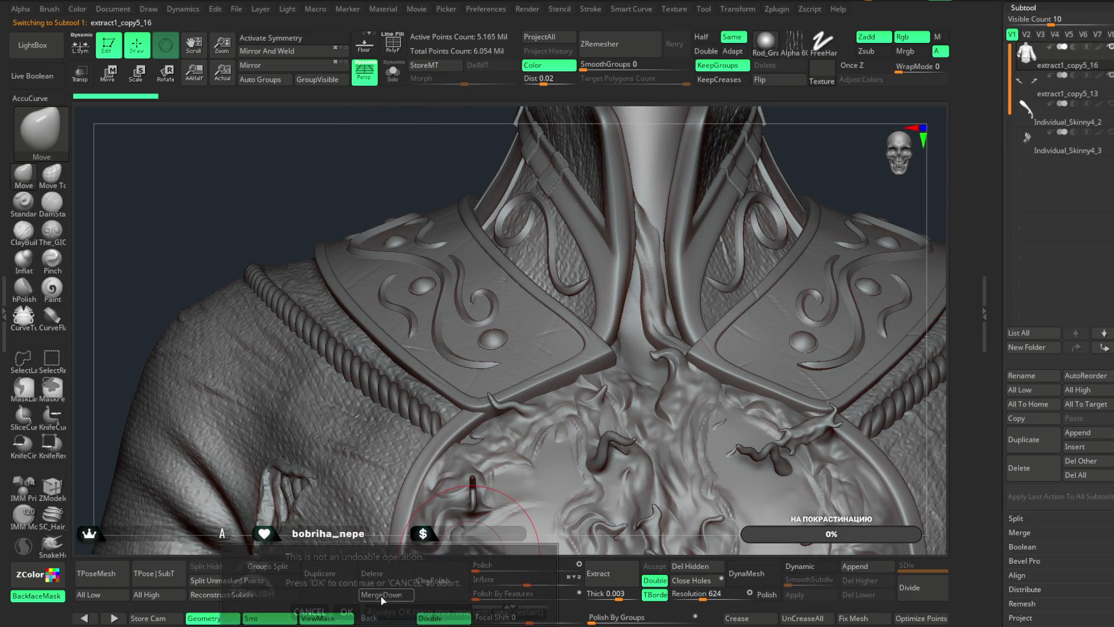
click(348, 610)
mouse_move(820, 212)
right_down()
mouse_move(771, 236)
mouse_move(875, 199)
mouse_move(728, 265)
mouse_move(771, 224)
mouse_move(615, 226)
right_up()
key(w)
mouse_move(765, 259)
right_down()
mouse_move(751, 279)
mouse_move(773, 161)
mouse_move(506, 322)
right_up()
- Apply Remesh By Union to the merged jacket from the gizmo's transform types
click(509, 331)
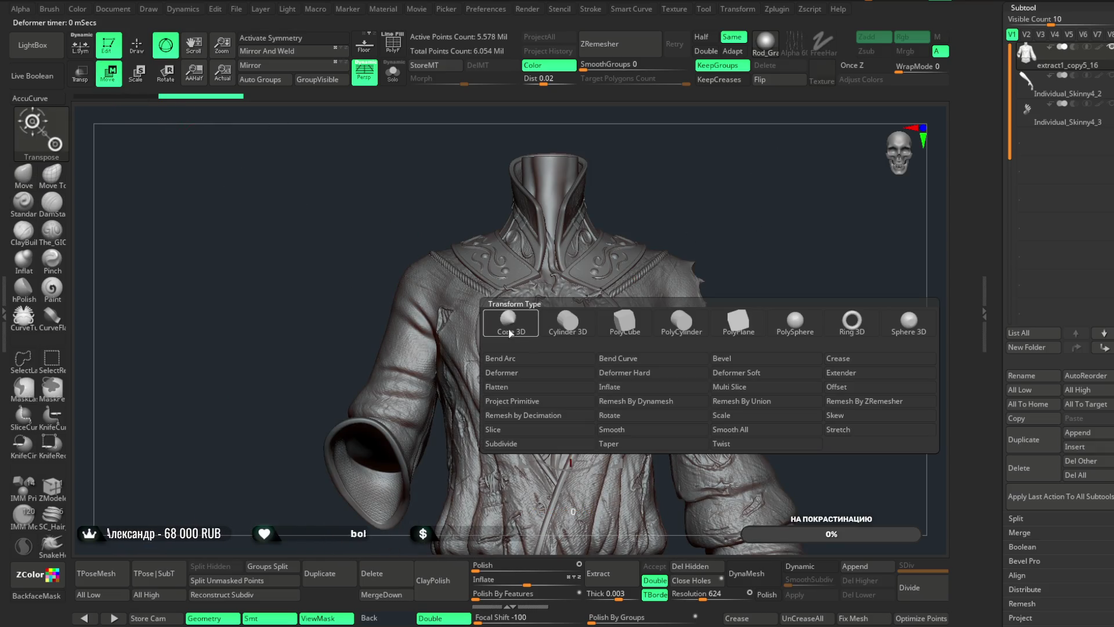
click(738, 406)
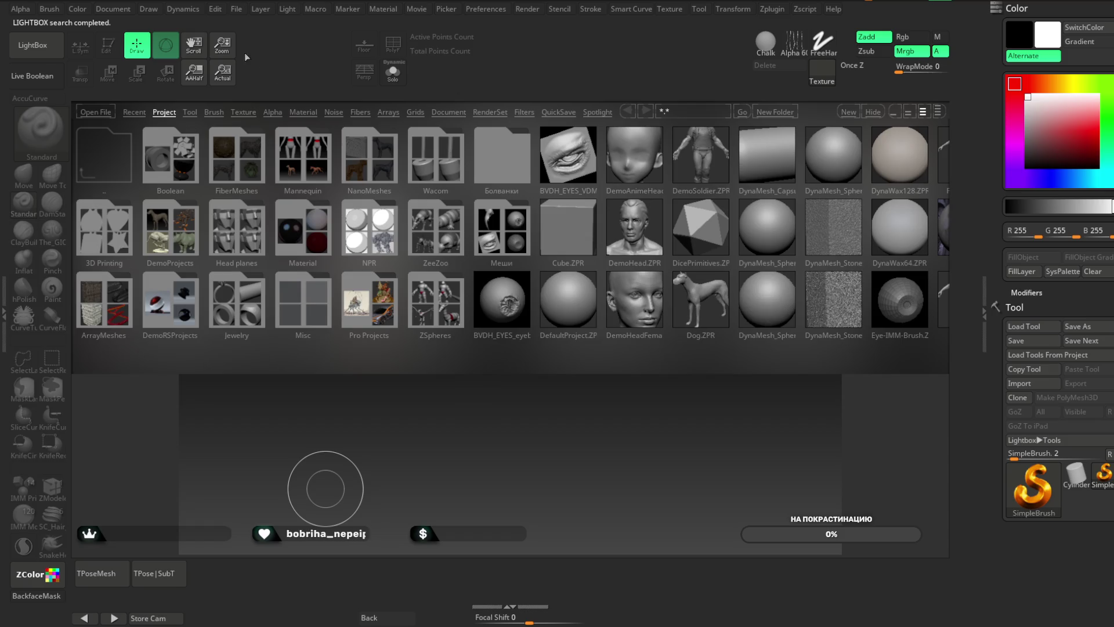
- Load the saved jacket project from LightBox, then hide the browser
click(238, 10)
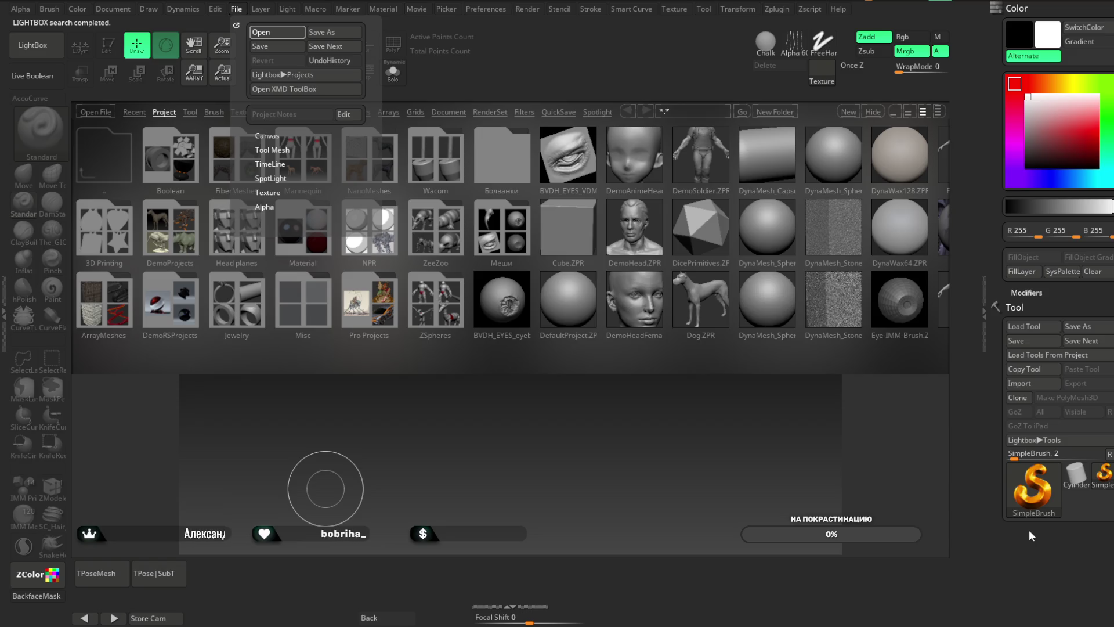
click(518, 314)
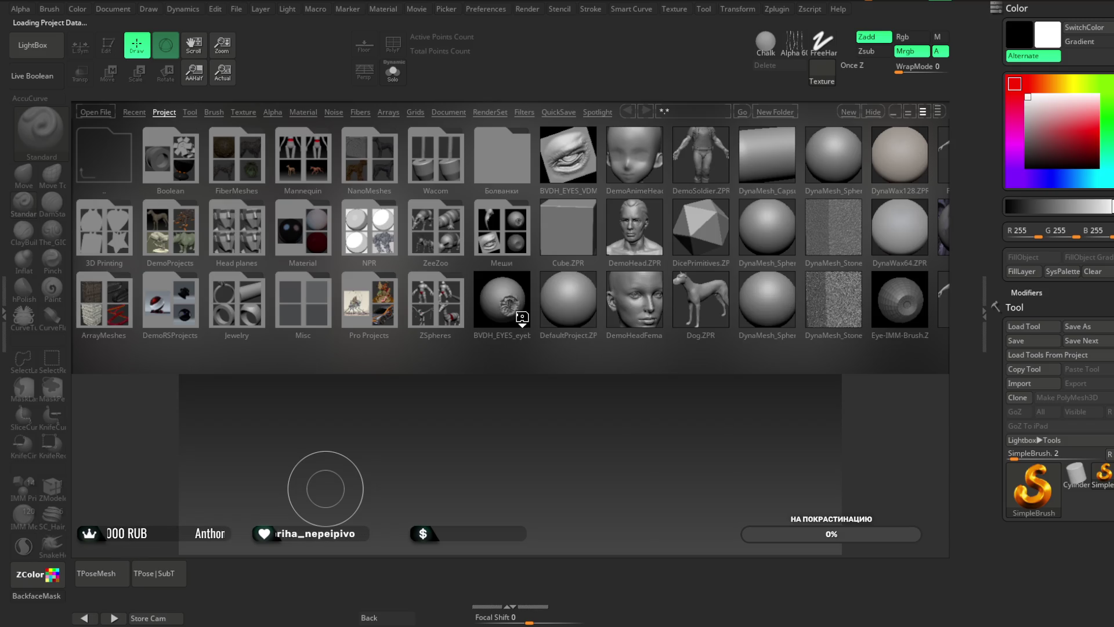
click(46, 56)
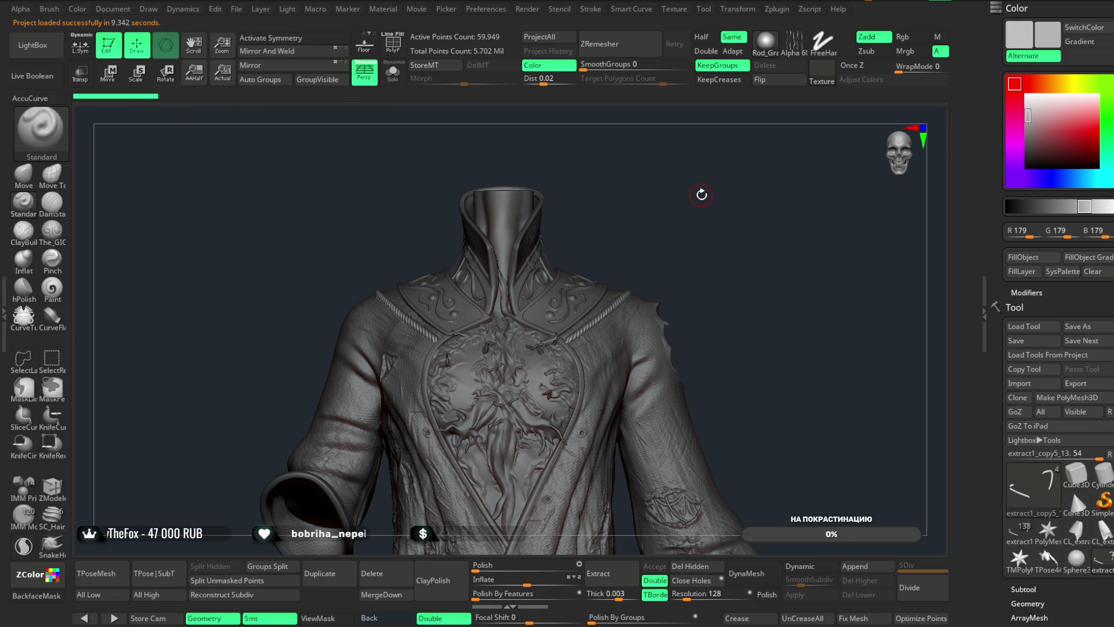
- Orbit to a side view of the rope collar and bring up the quick brush palette
mouse_move(751, 273)
mouse_down()
mouse_move(733, 251)
mouse_move(702, 273)
mouse_up()
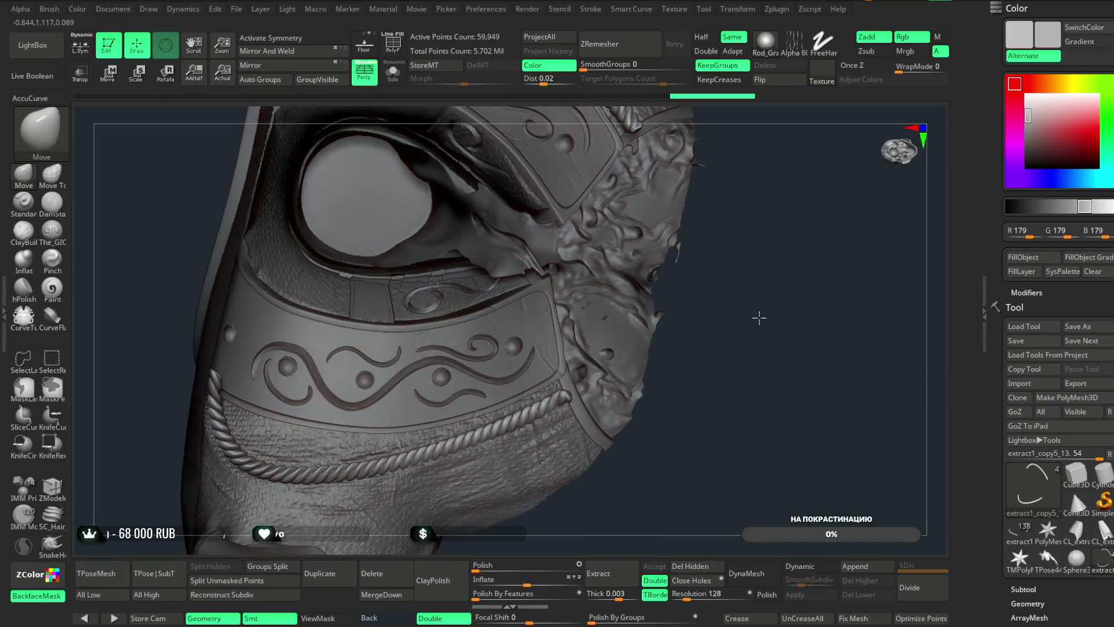
mouse_move(758, 318)
mouse_down()
mouse_move(761, 362)
mouse_move(718, 301)
mouse_move(777, 166)
mouse_move(746, 239)
mouse_move(747, 284)
mouse_move(736, 278)
mouse_move(738, 229)
mouse_move(733, 256)
mouse_move(717, 212)
mouse_move(723, 236)
mouse_move(769, 209)
mouse_move(755, 298)
mouse_move(738, 246)
mouse_move(754, 266)
mouse_move(723, 239)
mouse_move(751, 279)
mouse_move(728, 241)
mouse_move(753, 261)
mouse_move(755, 308)
mouse_move(757, 290)
mouse_up()
key(space)
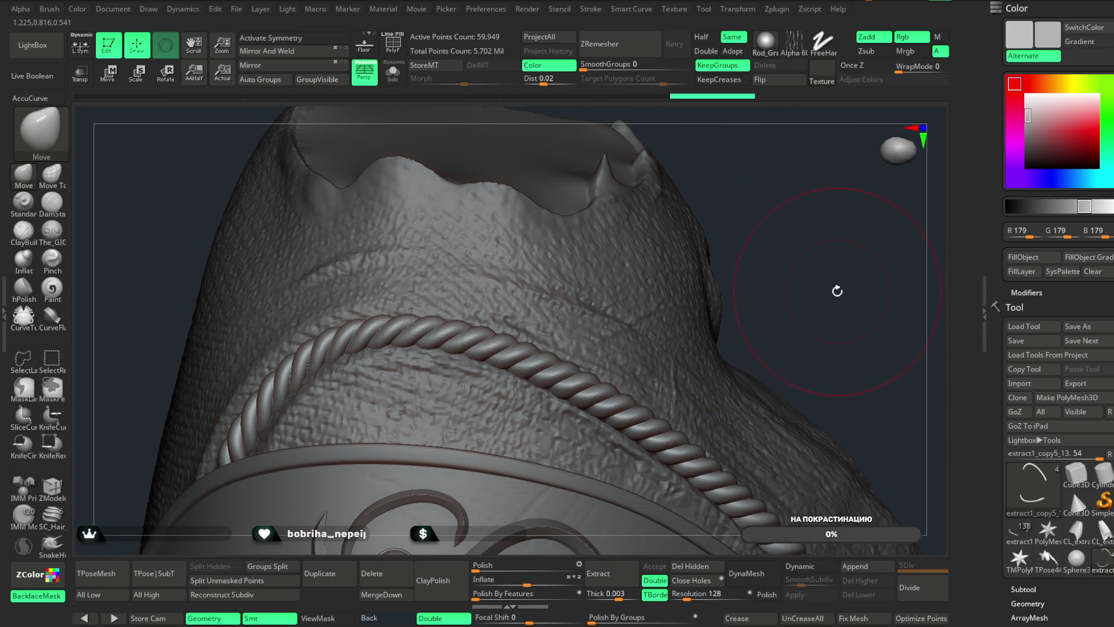
- Orbit around the twisted rope along the collar rim, strap and belt to inspect it
drag(836, 291, 836, 282)
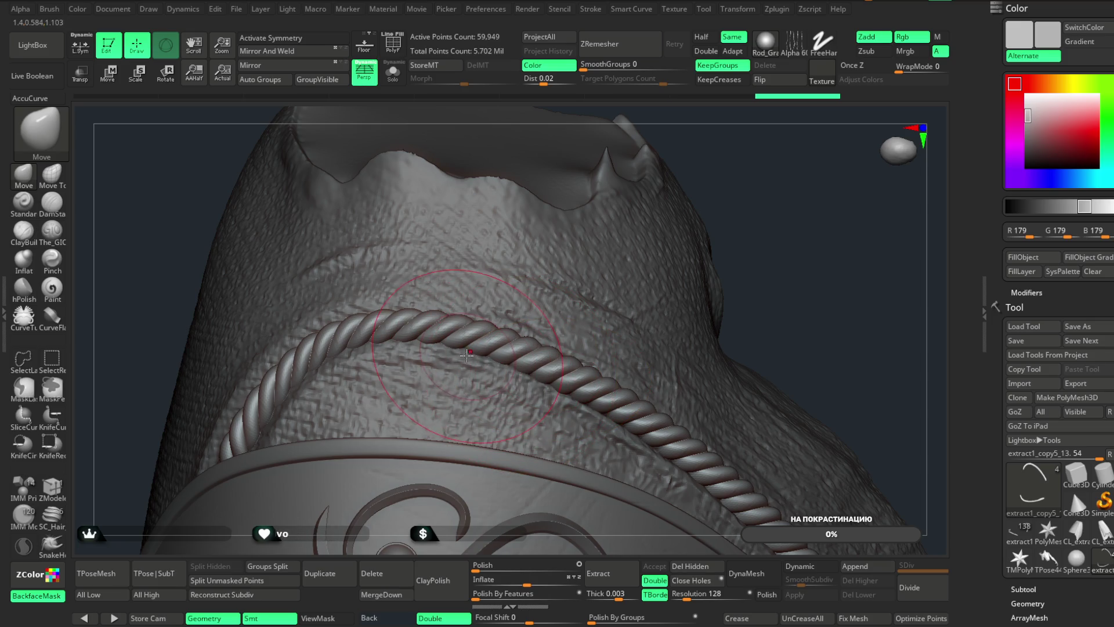
drag(719, 214, 754, 203)
mouse_move(769, 249)
mouse_down()
mouse_move(763, 216)
mouse_move(695, 256)
mouse_move(696, 190)
mouse_move(758, 238)
mouse_move(706, 252)
mouse_move(721, 206)
mouse_move(671, 378)
mouse_up()
drag(772, 244, 688, 330)
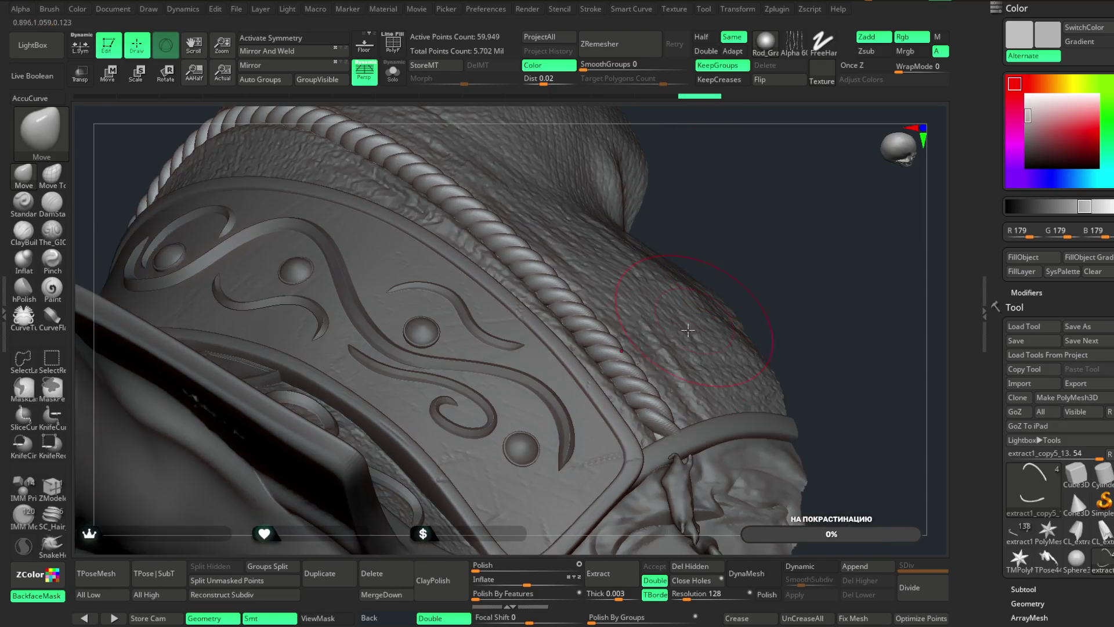
mouse_move(777, 244)
mouse_down()
mouse_move(785, 174)
mouse_move(795, 241)
mouse_move(784, 205)
mouse_move(801, 236)
mouse_move(786, 217)
mouse_move(456, 306)
mouse_up()
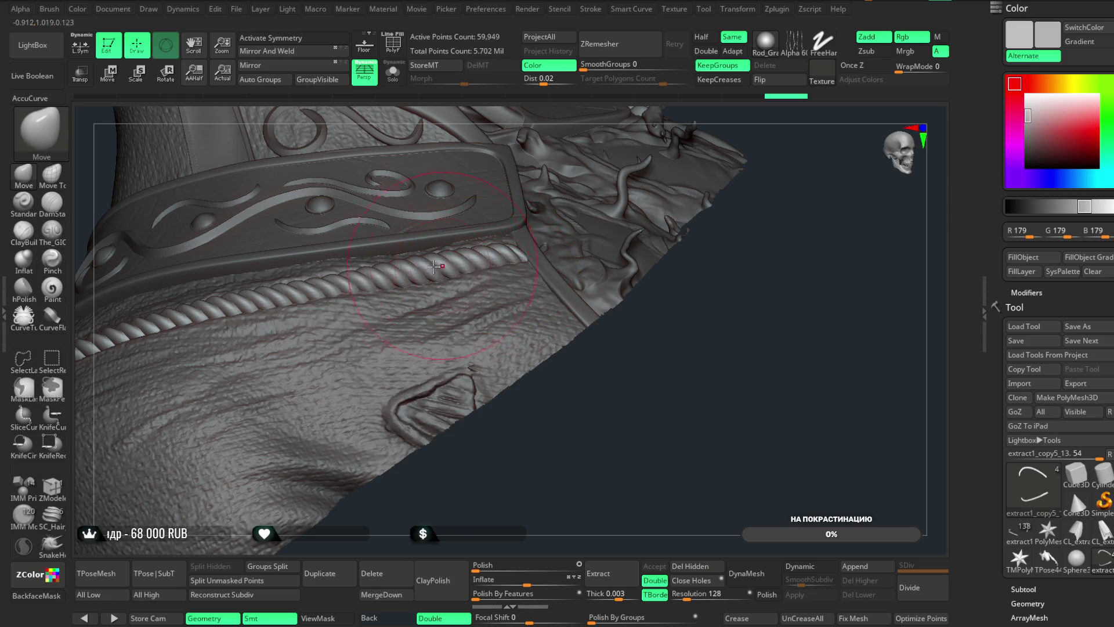
right_drag(458, 320, 486, 355)
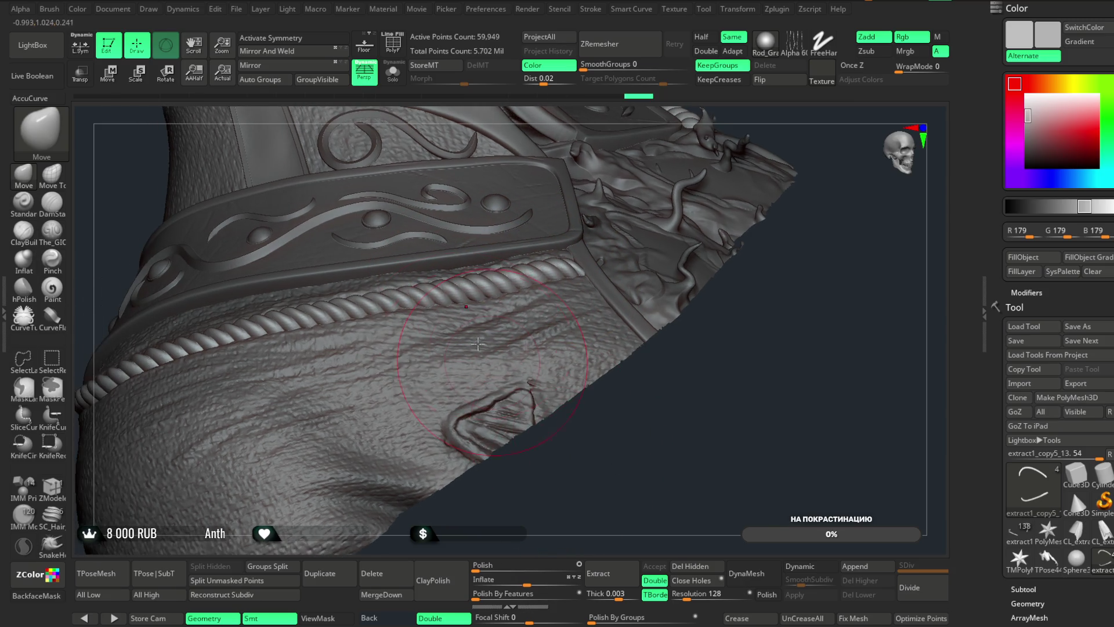
mouse_move(580, 426)
mouse_down()
mouse_move(589, 447)
mouse_move(389, 357)
mouse_up()
mouse_move(361, 382)
right_down()
mouse_move(560, 468)
mouse_move(607, 231)
mouse_move(642, 242)
mouse_move(642, 256)
mouse_move(632, 236)
mouse_move(614, 248)
right_up()
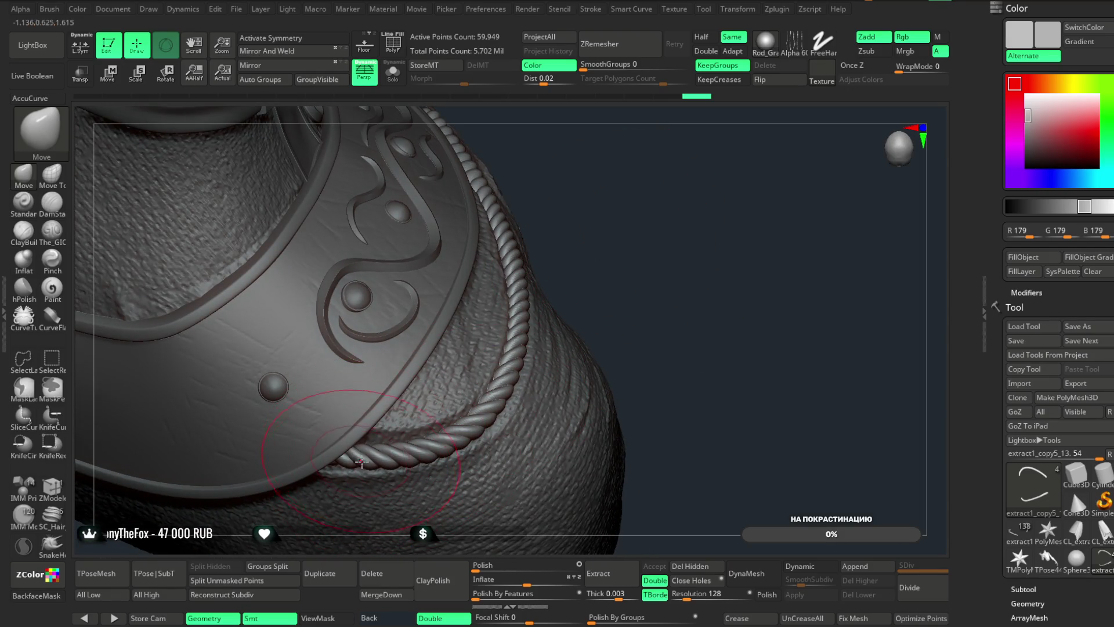
mouse_move(400, 463)
right_down()
mouse_move(626, 182)
mouse_move(625, 238)
mouse_move(638, 218)
mouse_move(704, 199)
mouse_move(714, 207)
mouse_move(684, 230)
mouse_move(694, 241)
mouse_move(667, 272)
right_up()
- Make the brush smaller through the quick brush palette
key(space)
drag(528, 380, 510, 380)
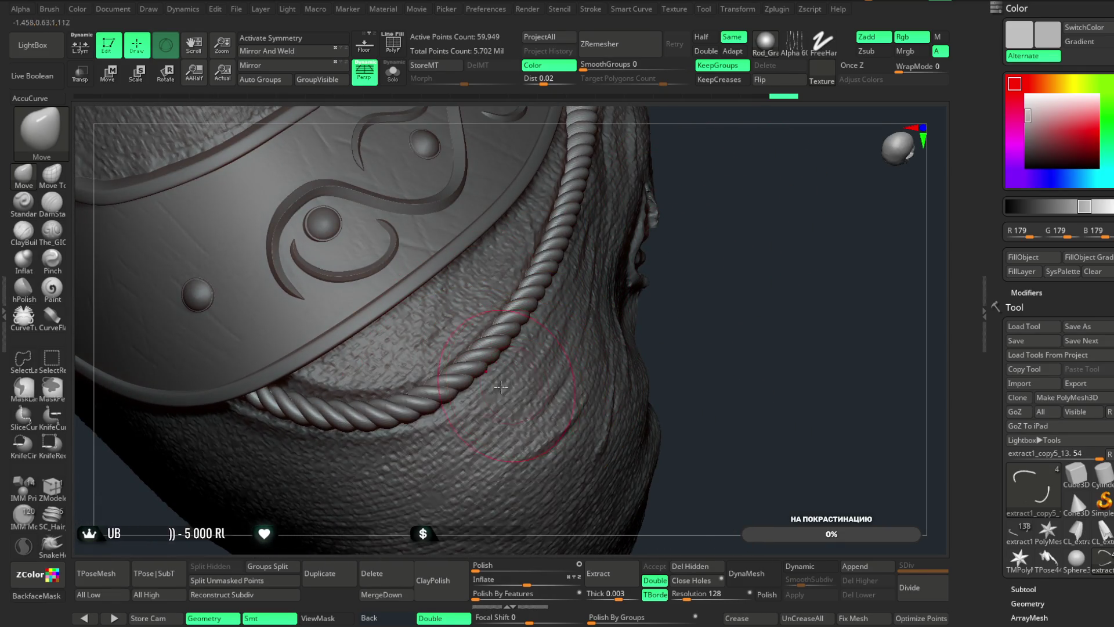
key(space)
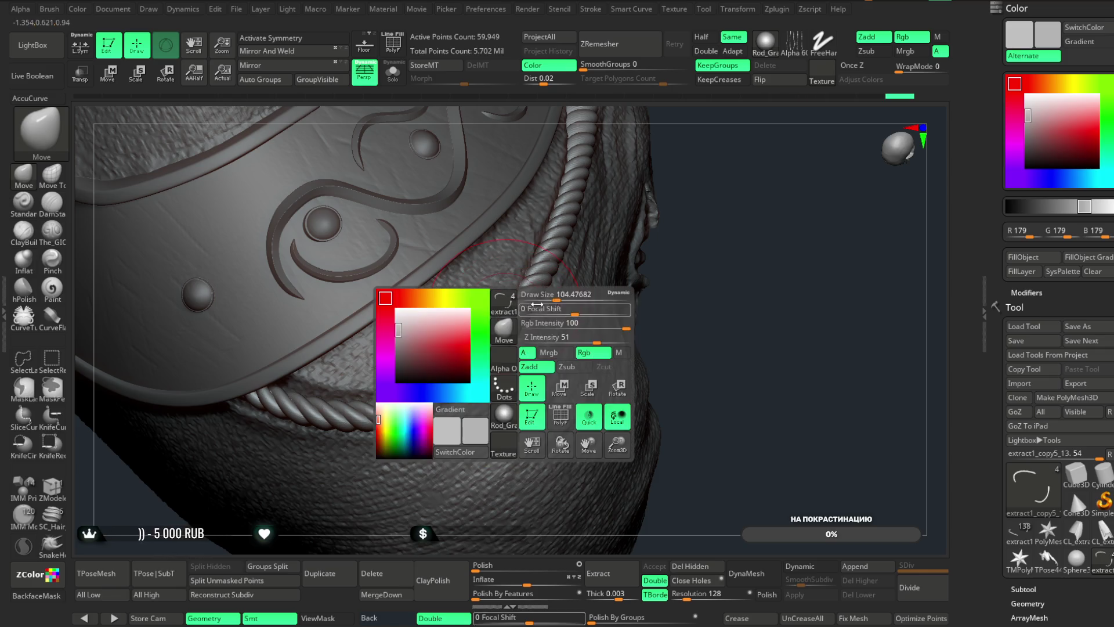
- Inspect the rope on the shoulder plate, then frame the bust with F and rotate it to front view
mouse_move(526, 285)
right_down()
mouse_move(570, 277)
mouse_move(703, 192)
right_up()
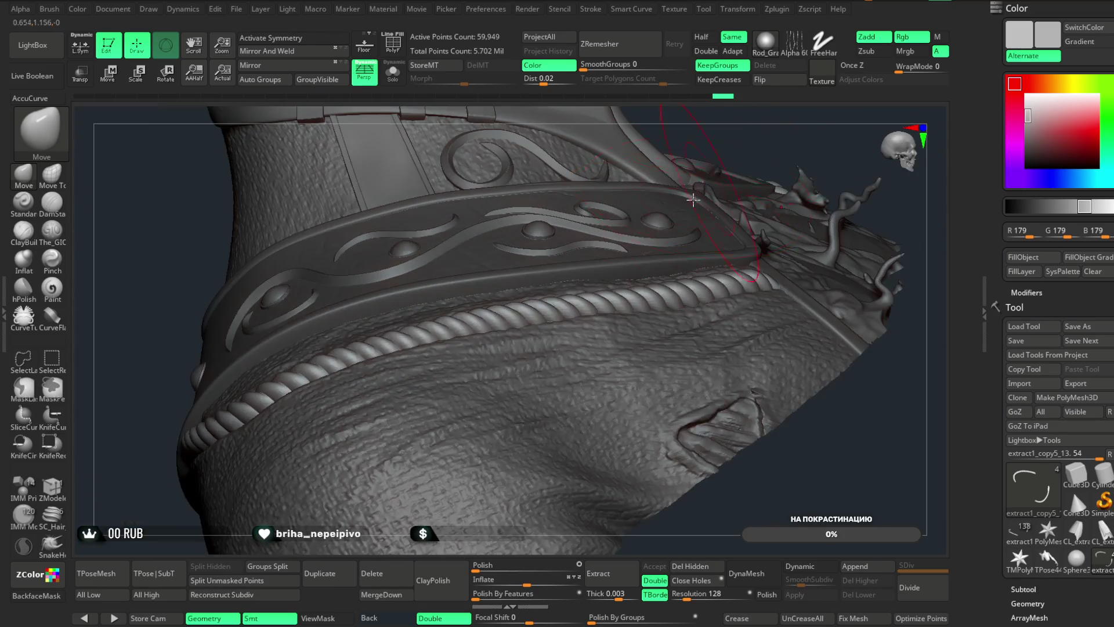
mouse_move(611, 275)
right_down()
mouse_move(736, 145)
mouse_move(606, 397)
right_up()
mouse_move(818, 136)
right_down()
mouse_move(709, 154)
mouse_move(554, 335)
right_up()
mouse_move(782, 125)
right_down()
mouse_move(736, 181)
mouse_move(733, 151)
mouse_move(677, 200)
mouse_move(728, 156)
mouse_move(723, 172)
right_up()
mouse_move(601, 334)
right_down()
mouse_move(745, 154)
mouse_move(585, 322)
right_up()
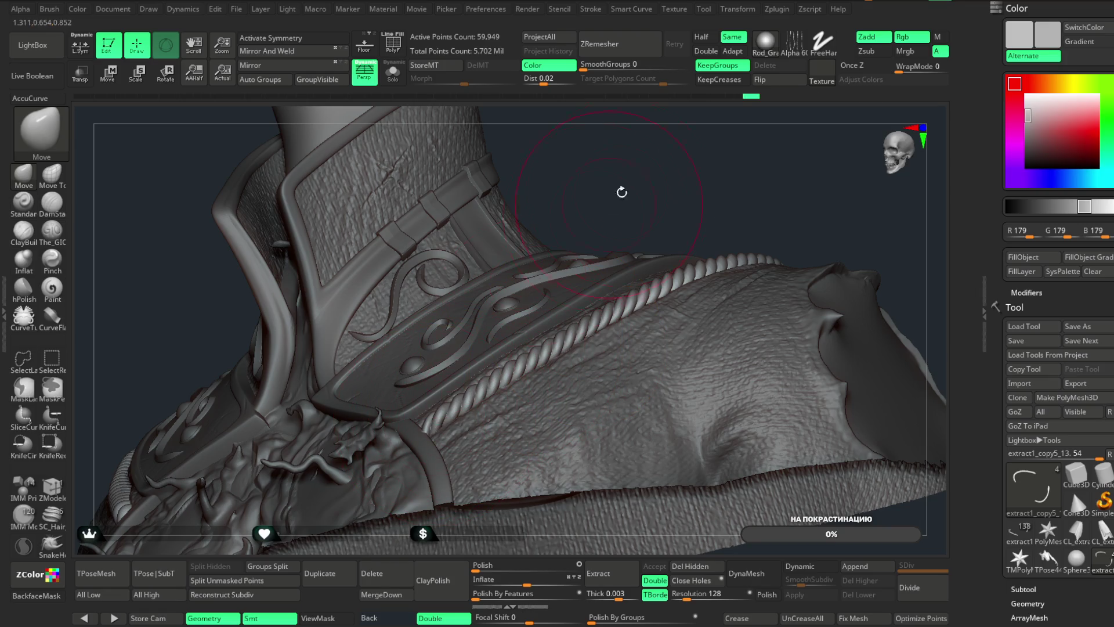
ctrl+right_drag(649, 177, 628, 435)
mouse_move(637, 131)
right_down()
mouse_move(622, 204)
mouse_move(506, 416)
right_up()
key(space)
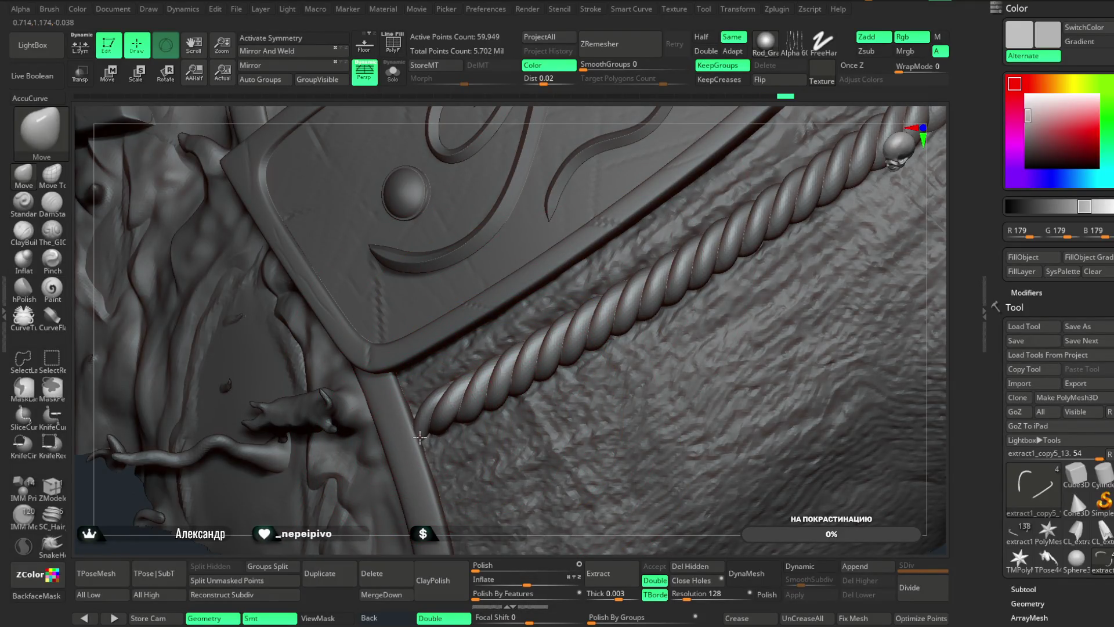
key(f)
mouse_move(522, 290)
right_down()
mouse_move(711, 131)
mouse_move(691, 214)
mouse_move(677, 199)
mouse_move(661, 228)
mouse_move(677, 224)
mouse_move(668, 194)
mouse_move(681, 199)
mouse_move(651, 231)
right_up()
- Reveal hidden geometry, make extract1_copy5_16 the active subtool, and zoom out to the whole jacket
ctrl+alt+shift+click(580, 367)
ctrl+shift+click(621, 284)
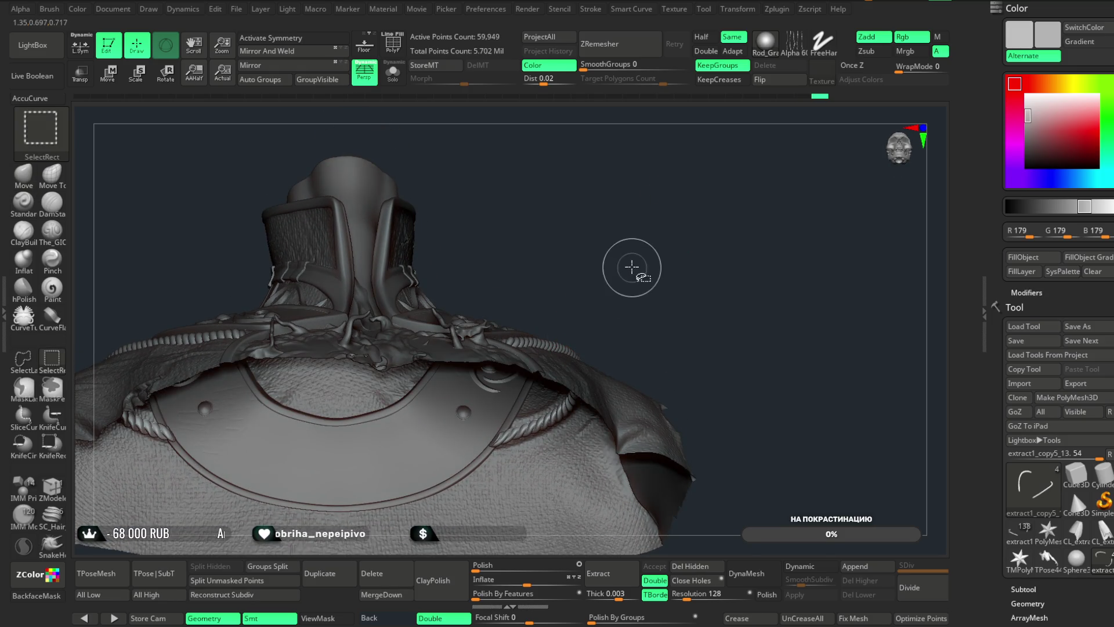
alt+click(603, 390)
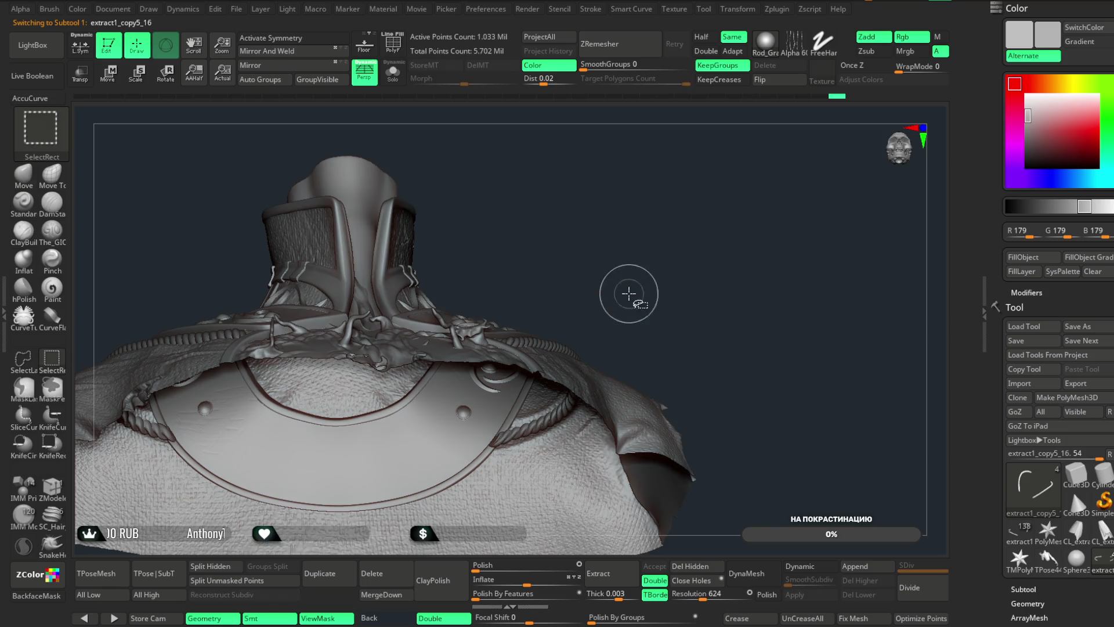
mouse_move(656, 252)
ctrl+right_down()
mouse_move(656, 210)
mouse_move(656, 274)
ctrl+right_up()
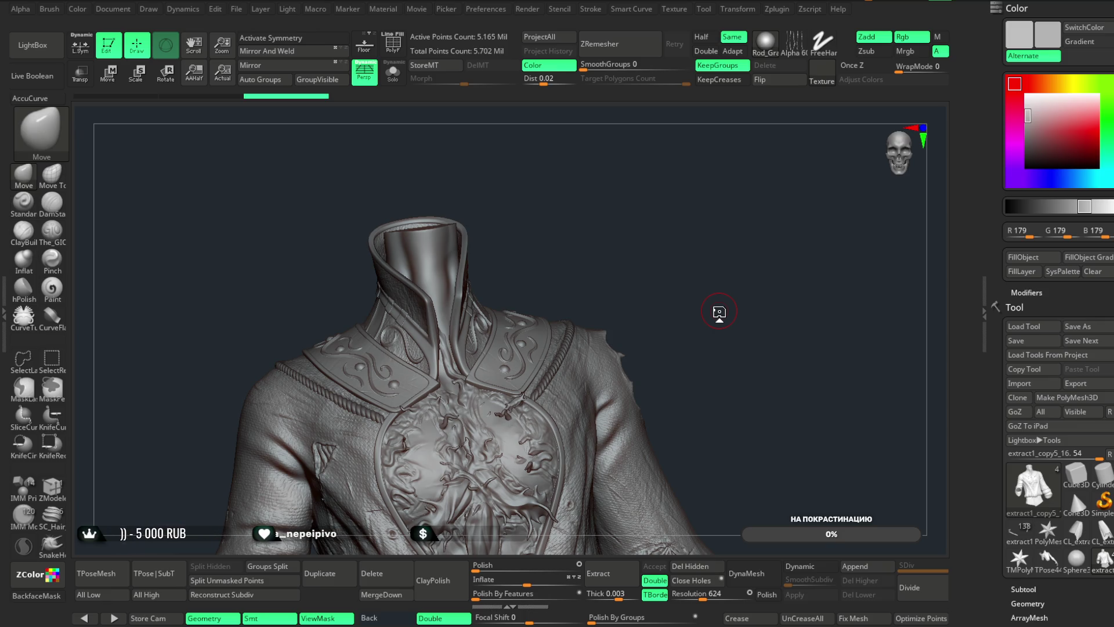
click(236, 9)
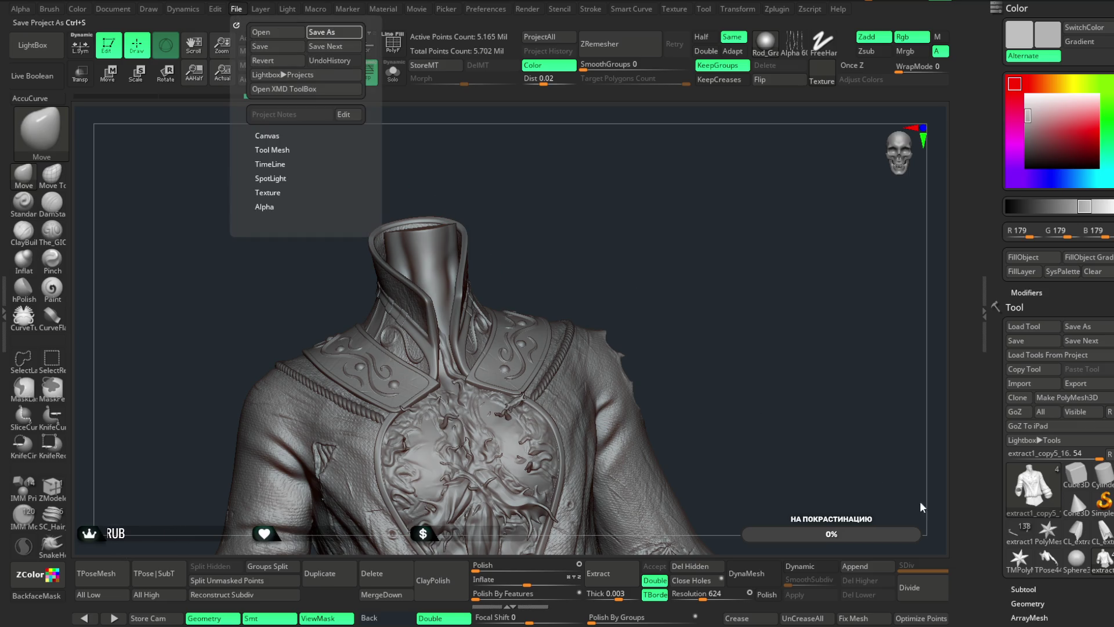
- Save the jacket and rope project with Ctrl+S
key(ctrl+s)
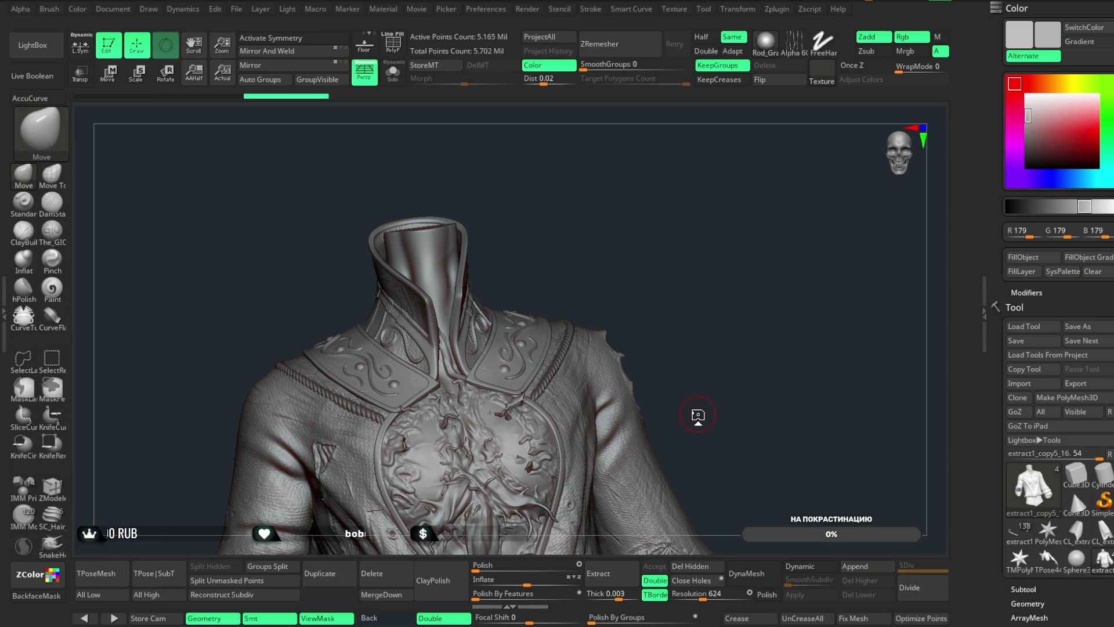
mouse_move(679, 232)
mouse_down()
mouse_move(659, 203)
mouse_move(666, 263)
mouse_move(651, 211)
mouse_move(667, 251)
mouse_move(663, 221)
mouse_move(644, 231)
mouse_move(698, 226)
mouse_move(711, 199)
mouse_move(745, 202)
mouse_move(704, 194)
mouse_up()
scroll(1012, 299, down, 5)
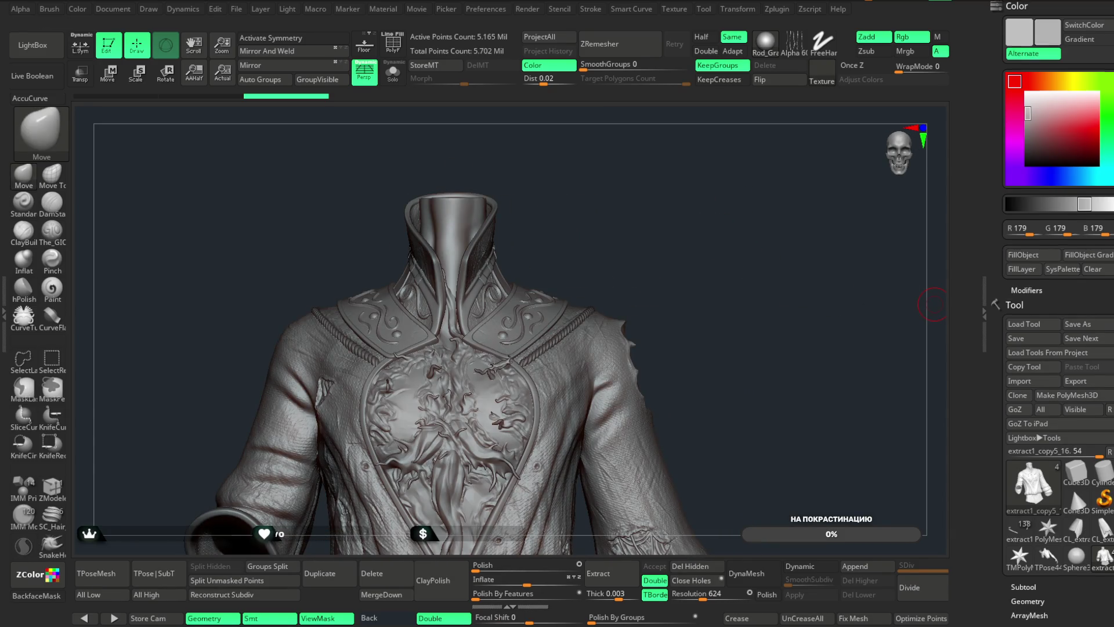
- Merge Down extract1_copy5_13 into the jacket subtool extract1_copy5_16
click(1022, 310)
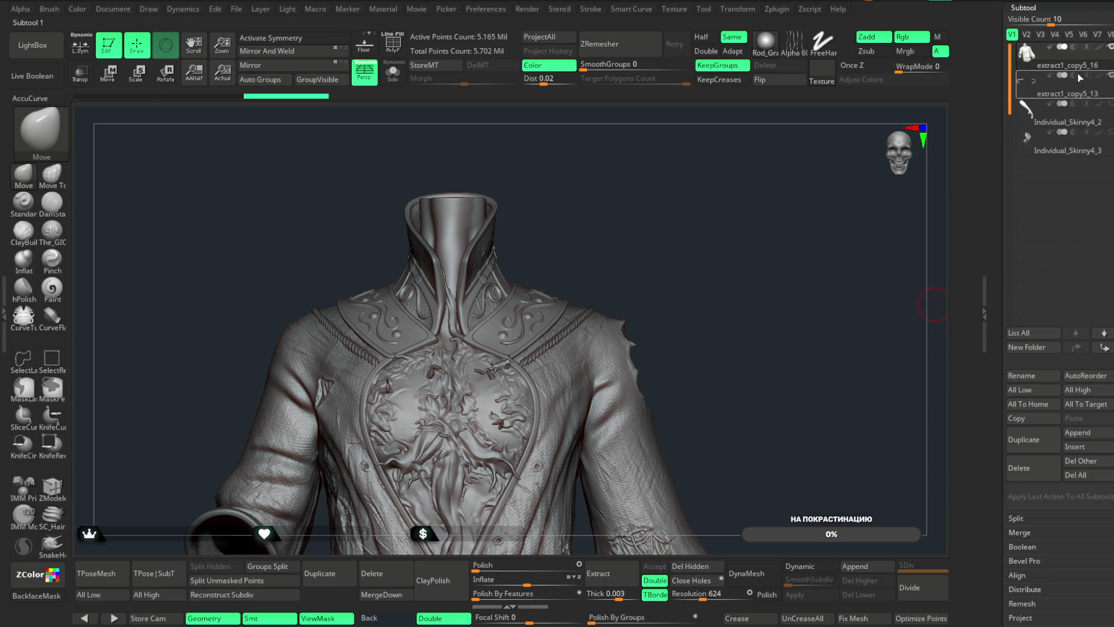
click(366, 604)
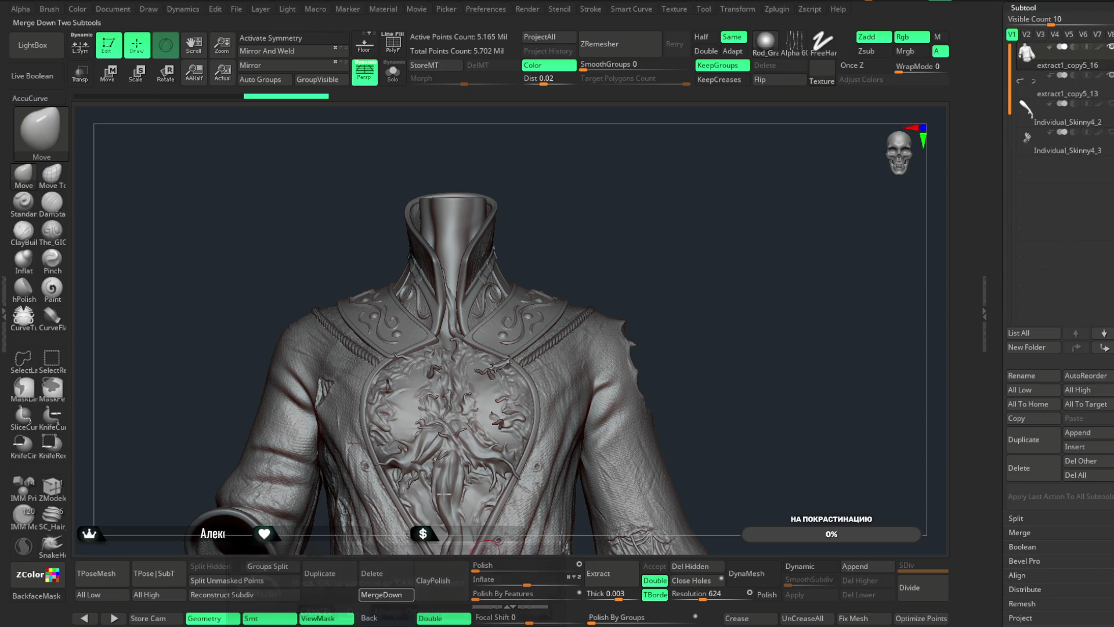
mouse_move(650, 253)
mouse_down()
mouse_move(678, 239)
mouse_move(679, 304)
mouse_move(661, 261)
mouse_move(666, 277)
mouse_move(641, 289)
mouse_move(674, 249)
mouse_move(659, 244)
mouse_move(666, 298)
mouse_move(664, 272)
mouse_move(662, 284)
mouse_move(702, 241)
mouse_move(687, 238)
mouse_move(690, 211)
mouse_move(689, 231)
mouse_move(661, 215)
mouse_up()
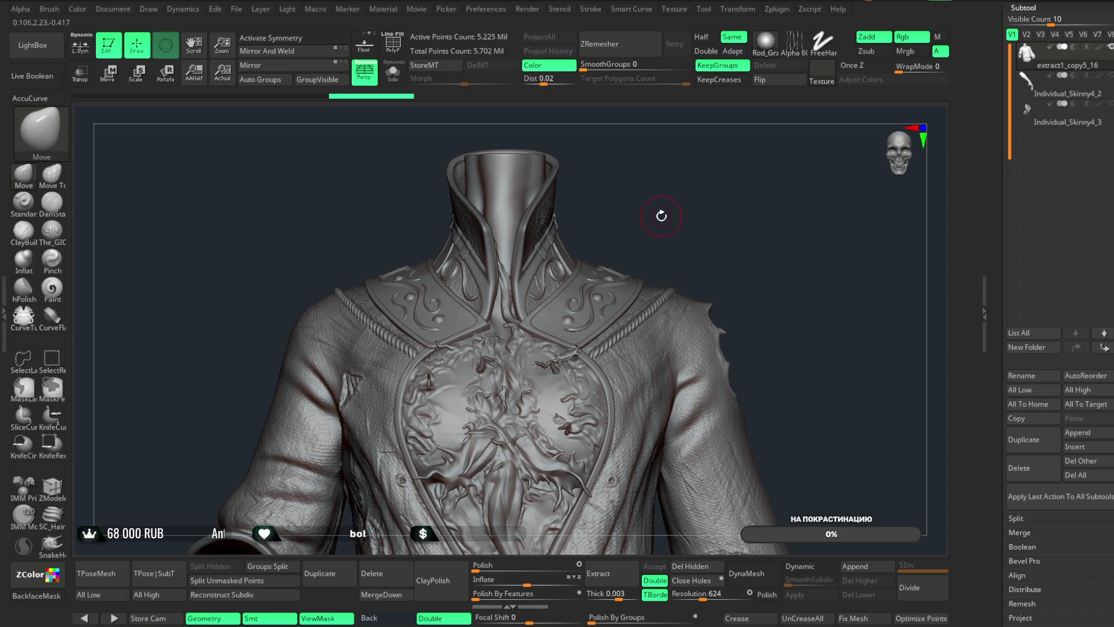
- Switch to the Transpose gizmo, check its Remesh By Union option, and open the LightBox Projects browser
key(w)
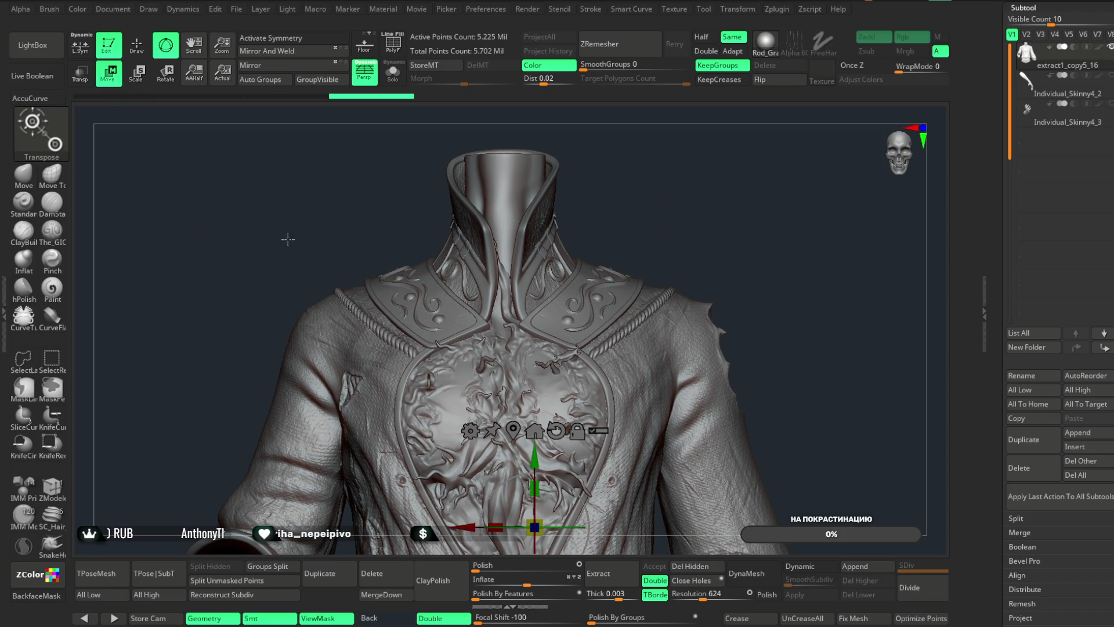
mouse_move(701, 235)
mouse_down()
mouse_move(704, 288)
mouse_move(702, 146)
mouse_up()
click(452, 238)
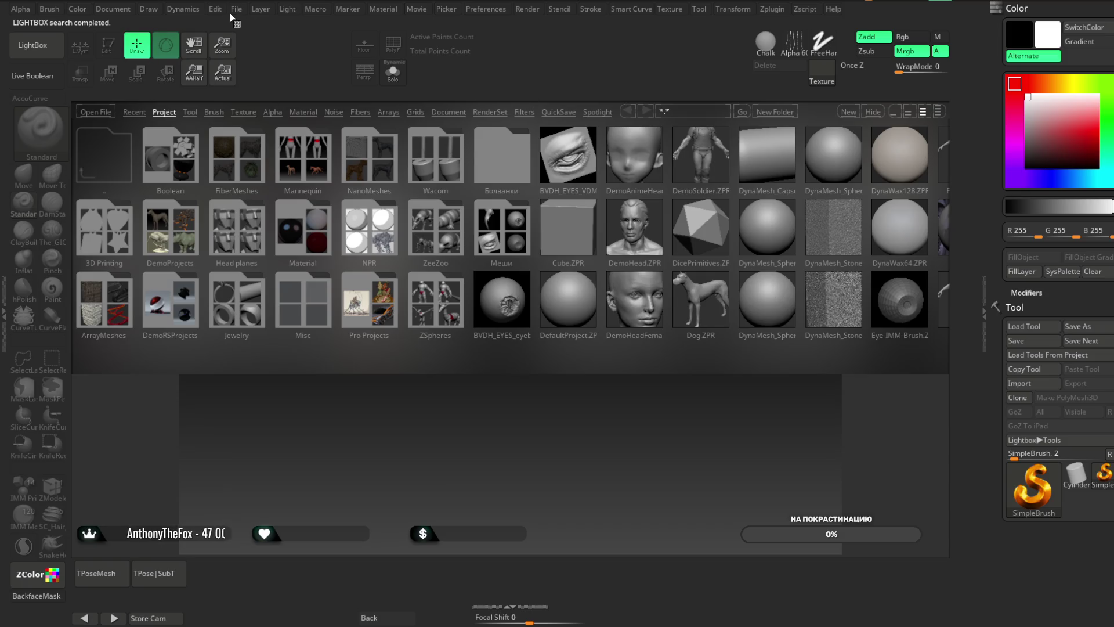
click(236, 9)
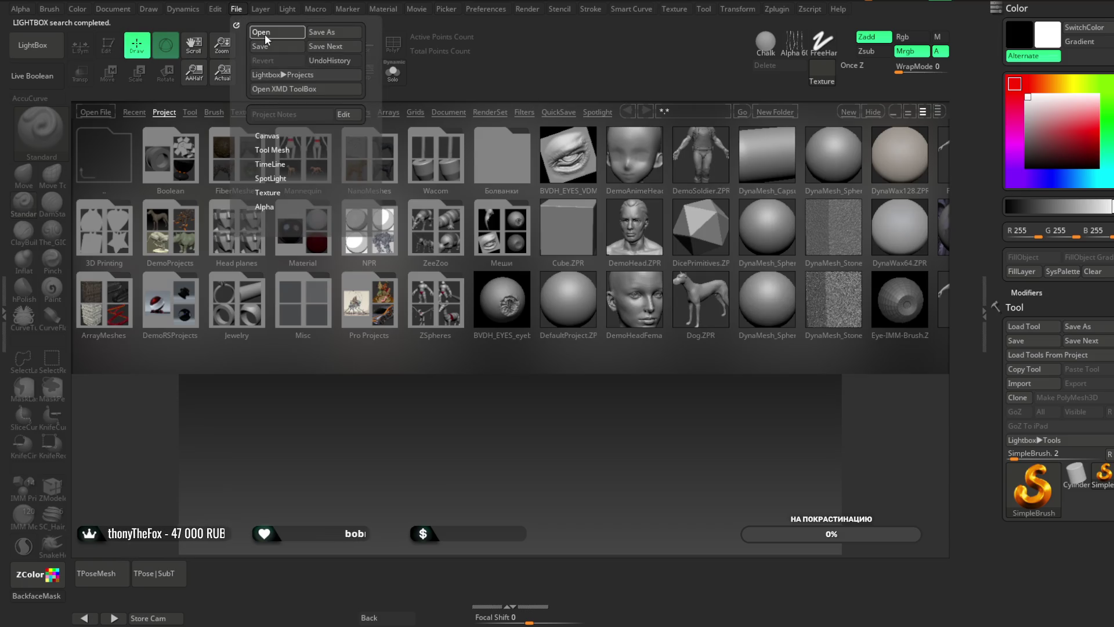
- Reload the saved jacket project and make the rope subtool extract1_copy5_13 active
double_click(528, 336)
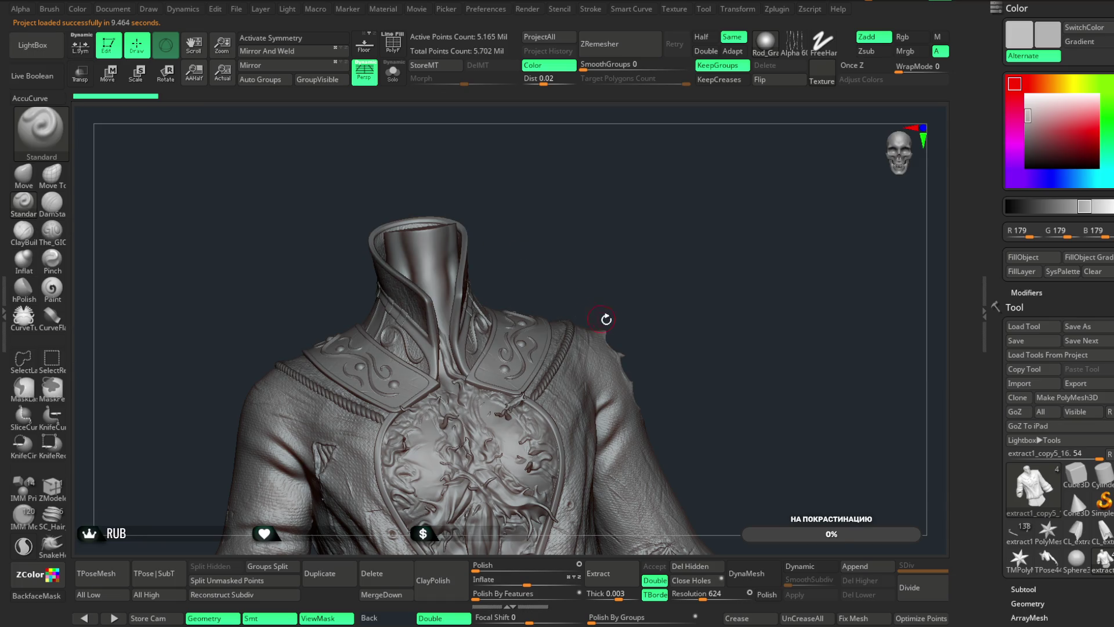
alt+click(562, 346)
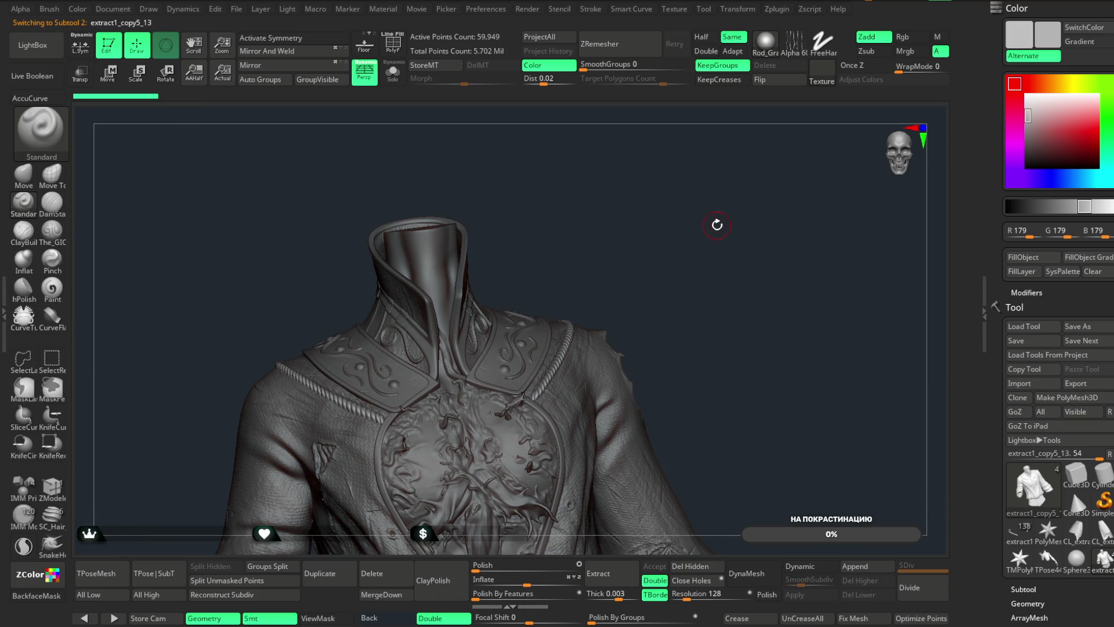
- Solo the rope subtool with PolyF on and auto-group its two pieces by connectivity
key(f)
mouse_move(723, 298)
mouse_down()
mouse_move(736, 266)
mouse_move(726, 244)
mouse_move(773, 241)
mouse_move(772, 213)
mouse_up()
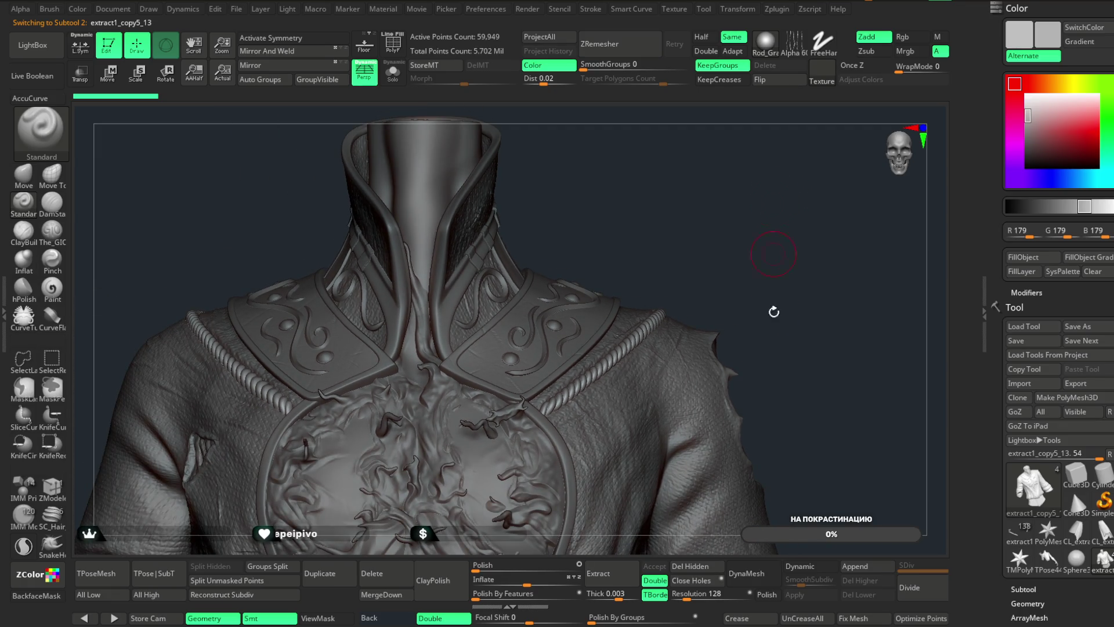
click(393, 72)
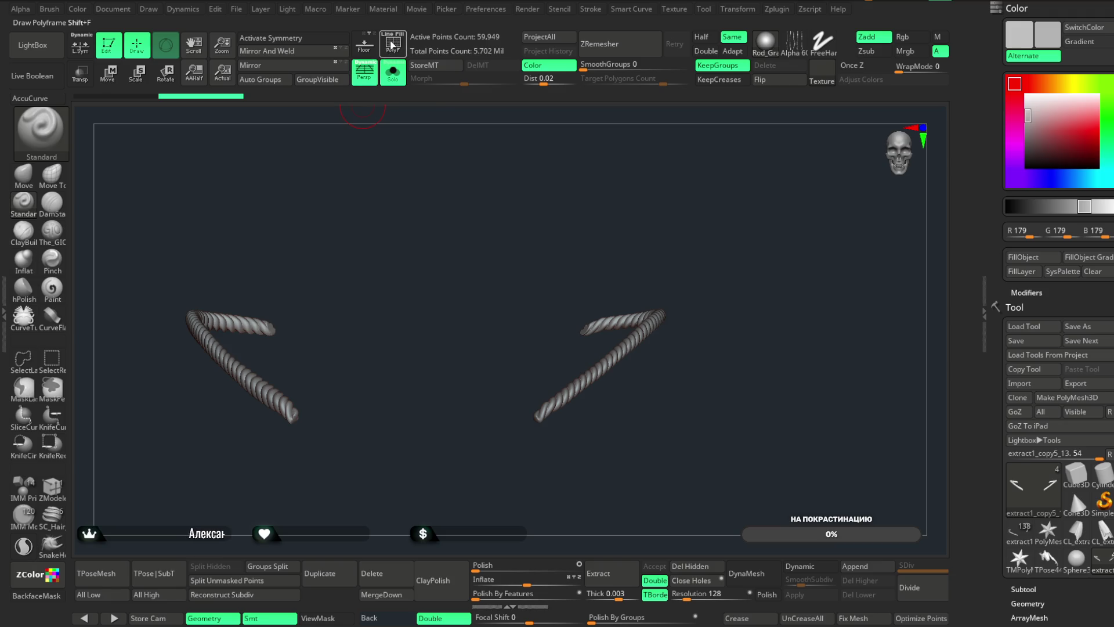
key(shift+f)
drag(408, 224, 324, 203)
click(272, 82)
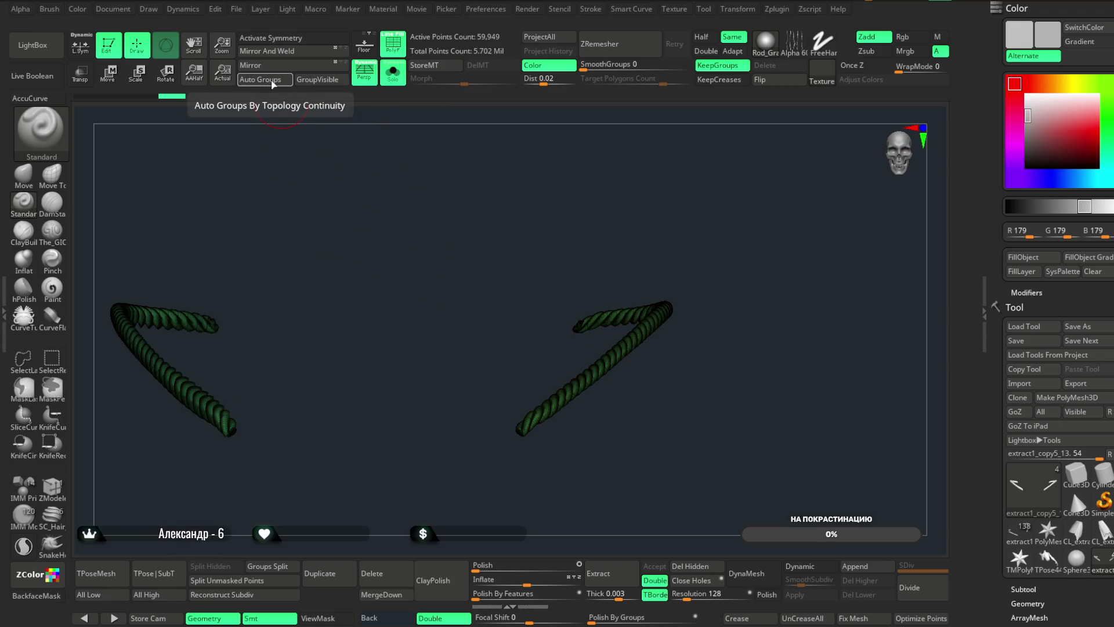
- Isolate each rope piece to check it, run Fix Mesh, then turn PolyF and Solo off
key(ctrl+shift)
ctrl+shift+click(595, 377)
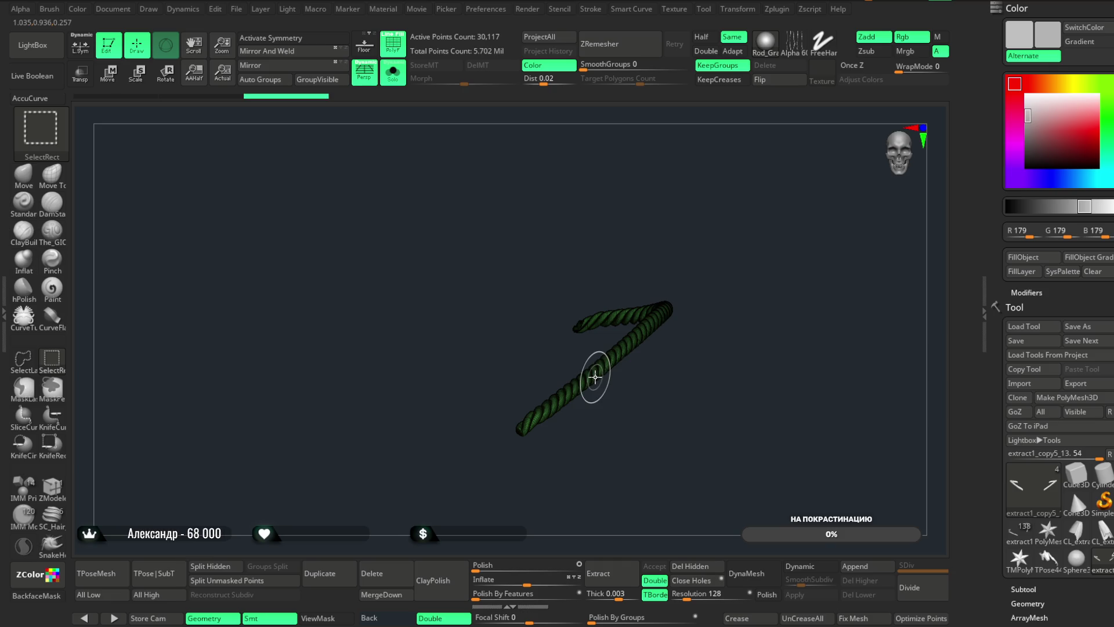
ctrl+shift+click(653, 455)
ctrl+shift+click(534, 423)
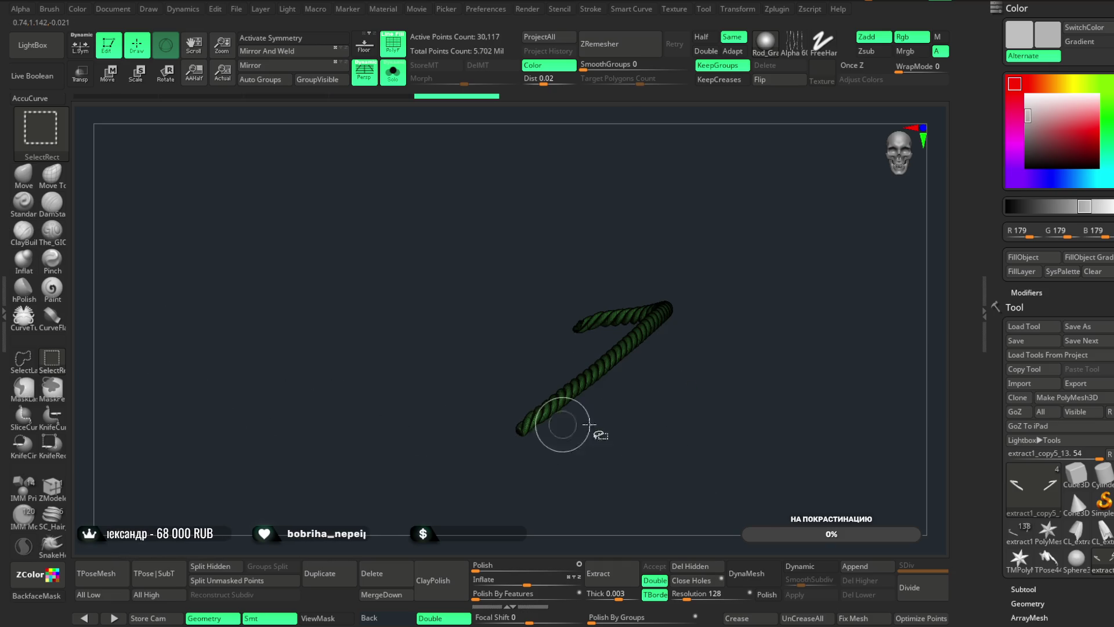
ctrl+shift+drag(668, 392, 725, 400)
click(848, 619)
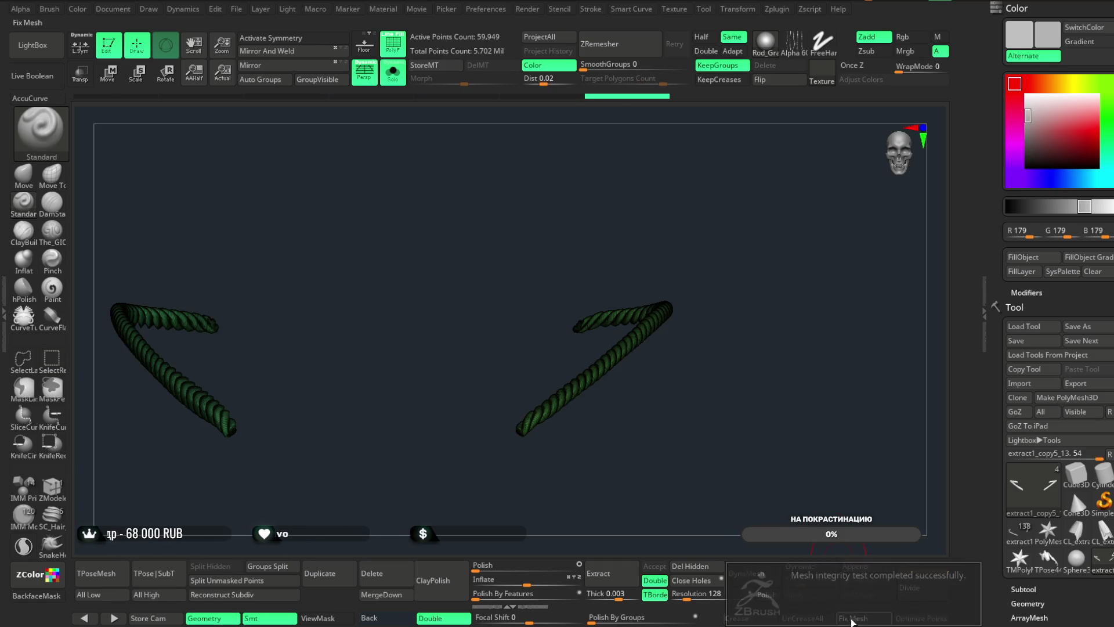
click(398, 54)
click(393, 72)
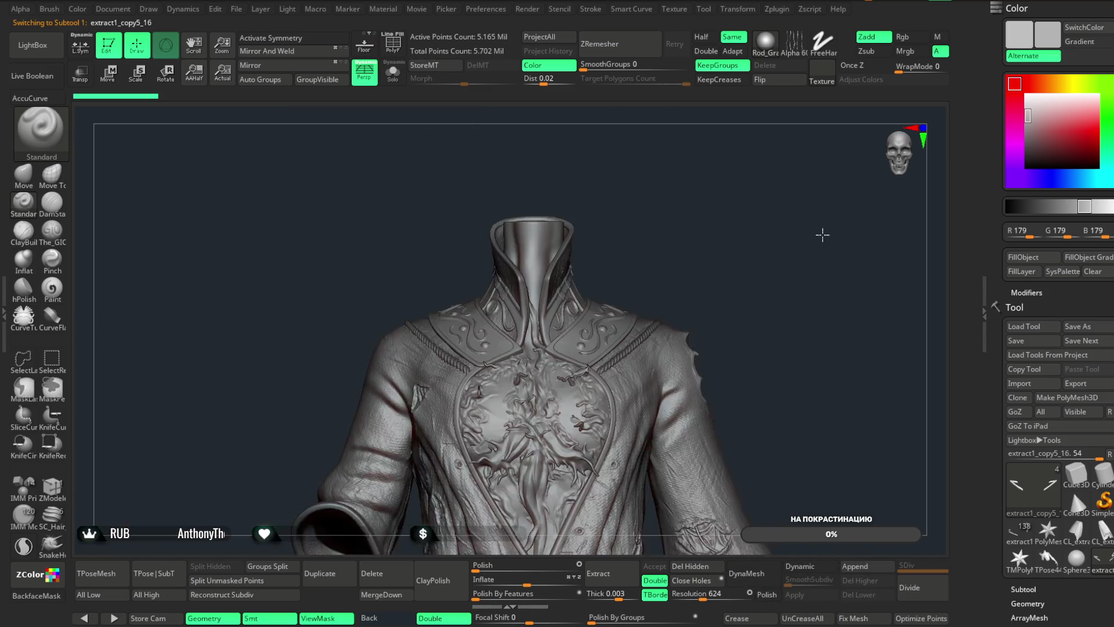
mouse_move(822, 234)
alt+right_down()
mouse_move(743, 218)
mouse_move(771, 267)
alt+right_up()
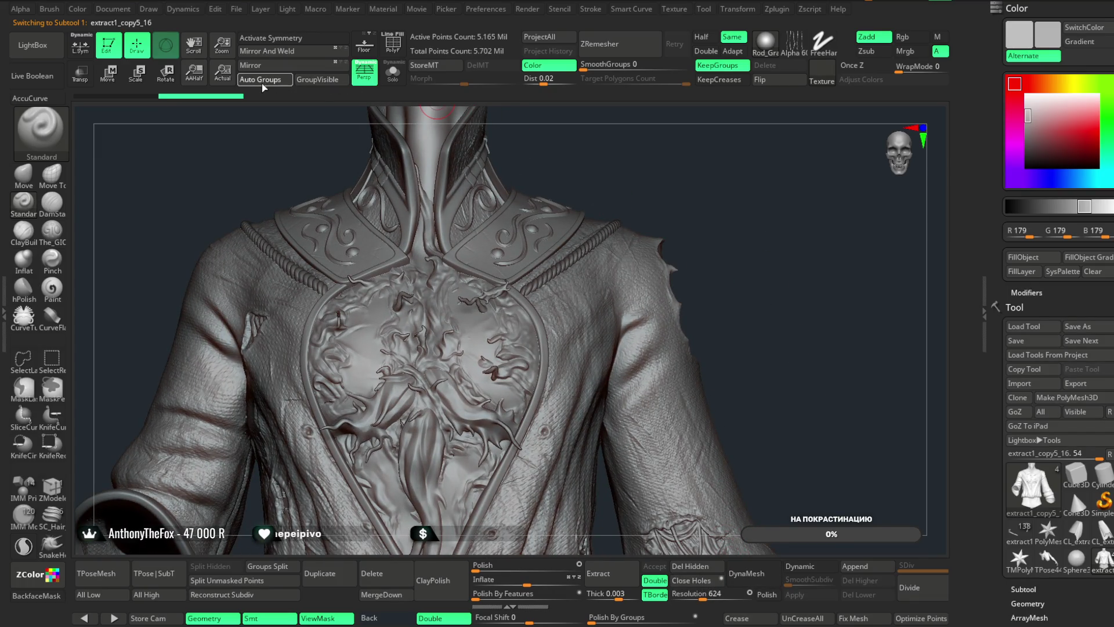
- Solo the jacket and inspect it from the side using SelectRect and PolyF
key(ctrl+shift)
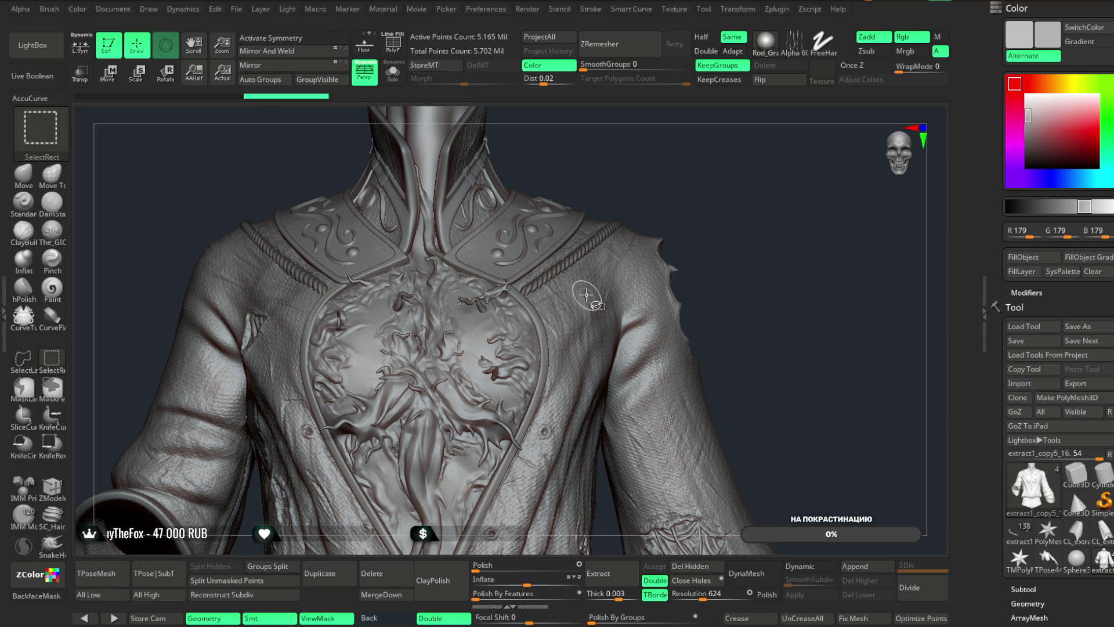
click(394, 81)
key(f)
mouse_move(708, 281)
mouse_down()
mouse_move(758, 248)
mouse_move(761, 273)
mouse_move(741, 193)
mouse_move(579, 485)
mouse_move(515, 502)
mouse_up()
mouse_move(634, 335)
mouse_down()
mouse_move(721, 335)
mouse_move(746, 385)
mouse_move(877, 276)
mouse_move(791, 213)
mouse_move(755, 232)
mouse_up()
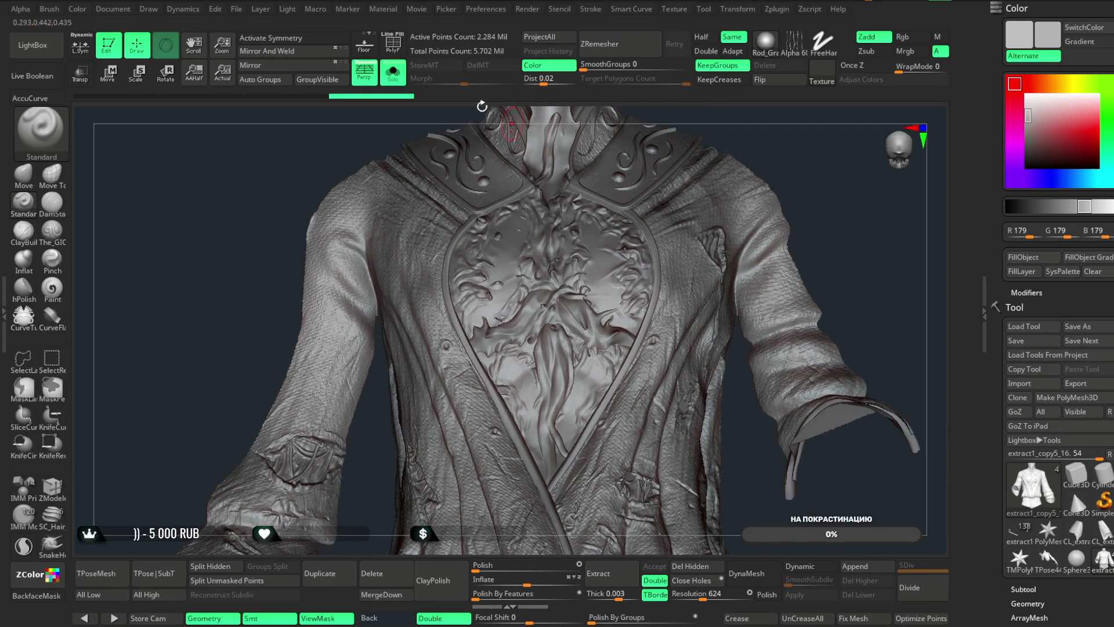
click(387, 39)
click(387, 40)
mouse_move(808, 189)
mouse_down()
mouse_move(847, 259)
mouse_move(757, 232)
mouse_move(771, 315)
mouse_move(788, 329)
mouse_move(753, 358)
mouse_move(763, 383)
mouse_move(684, 398)
mouse_move(758, 381)
mouse_move(612, 371)
mouse_move(661, 308)
mouse_move(721, 291)
mouse_move(654, 316)
mouse_move(676, 328)
mouse_move(661, 246)
mouse_move(721, 259)
mouse_move(714, 313)
mouse_move(703, 253)
mouse_move(714, 303)
mouse_move(681, 291)
mouse_move(691, 253)
mouse_move(721, 259)
mouse_move(740, 293)
mouse_move(452, 105)
mouse_move(651, 141)
mouse_move(706, 256)
mouse_move(663, 256)
mouse_up()
- Turn Solo off, select the rope subtool extract1_copy5_13, and solo it
click(393, 73)
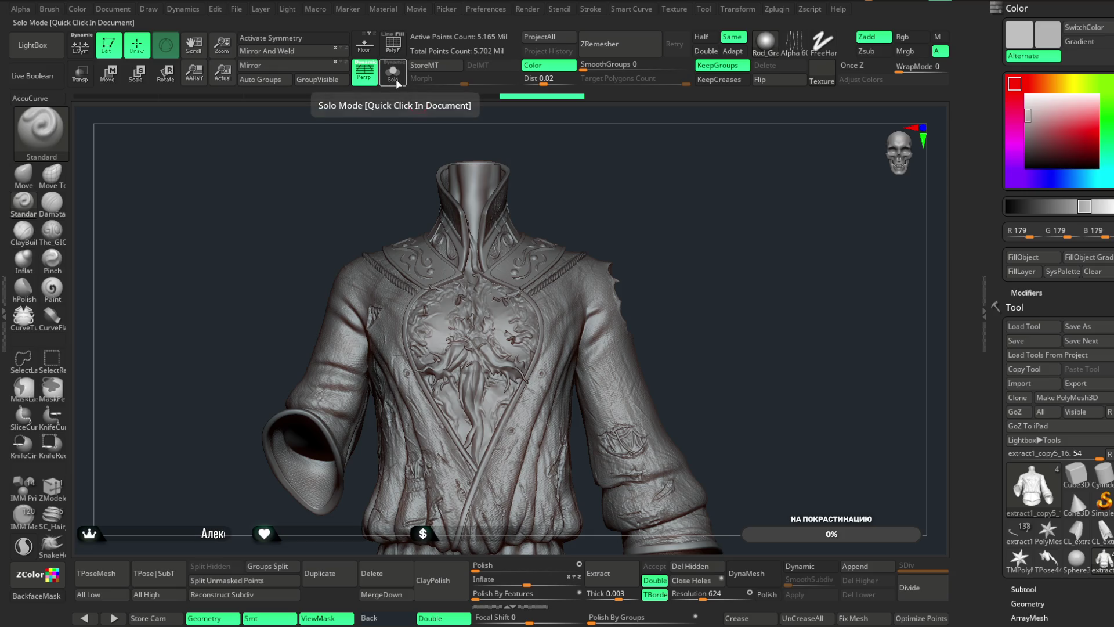
mouse_move(681, 196)
alt+mouse_down()
mouse_move(731, 256)
mouse_move(615, 293)
alt+mouse_up()
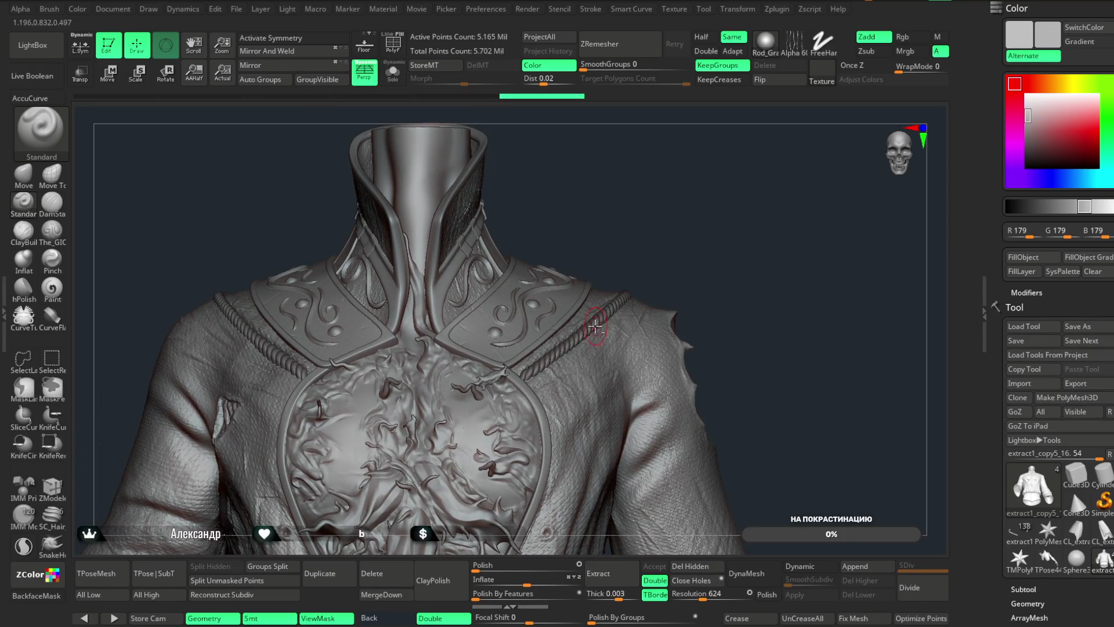
alt+click(595, 328)
drag(741, 249, 737, 290)
click(392, 72)
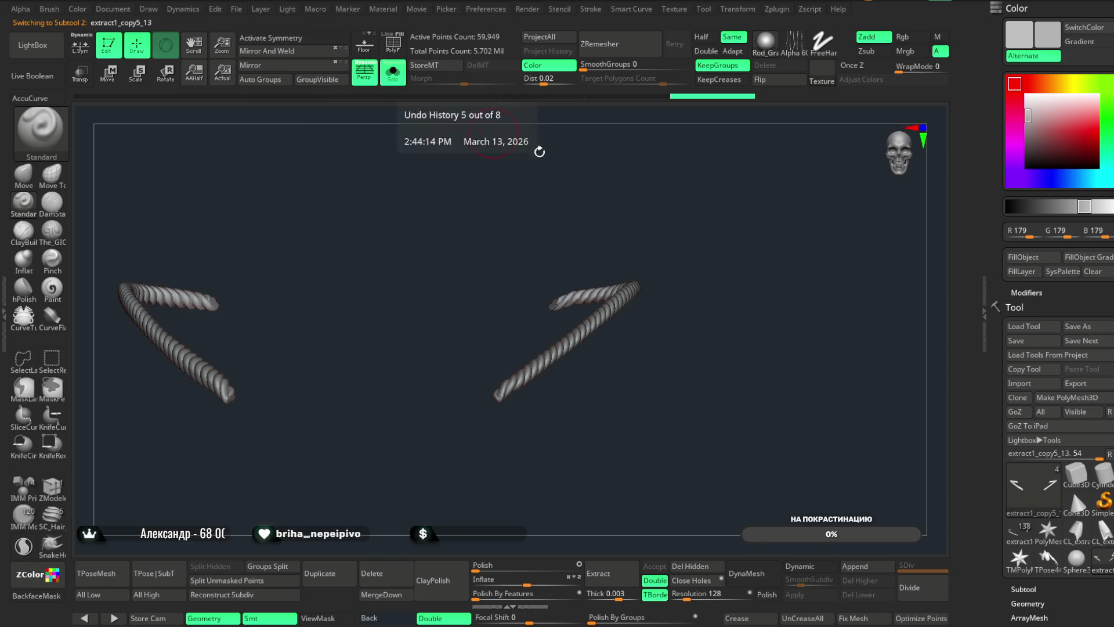
mouse_move(539, 152)
mouse_down()
mouse_move(677, 318)
mouse_move(671, 398)
mouse_move(684, 333)
mouse_move(674, 338)
mouse_move(693, 325)
mouse_up()
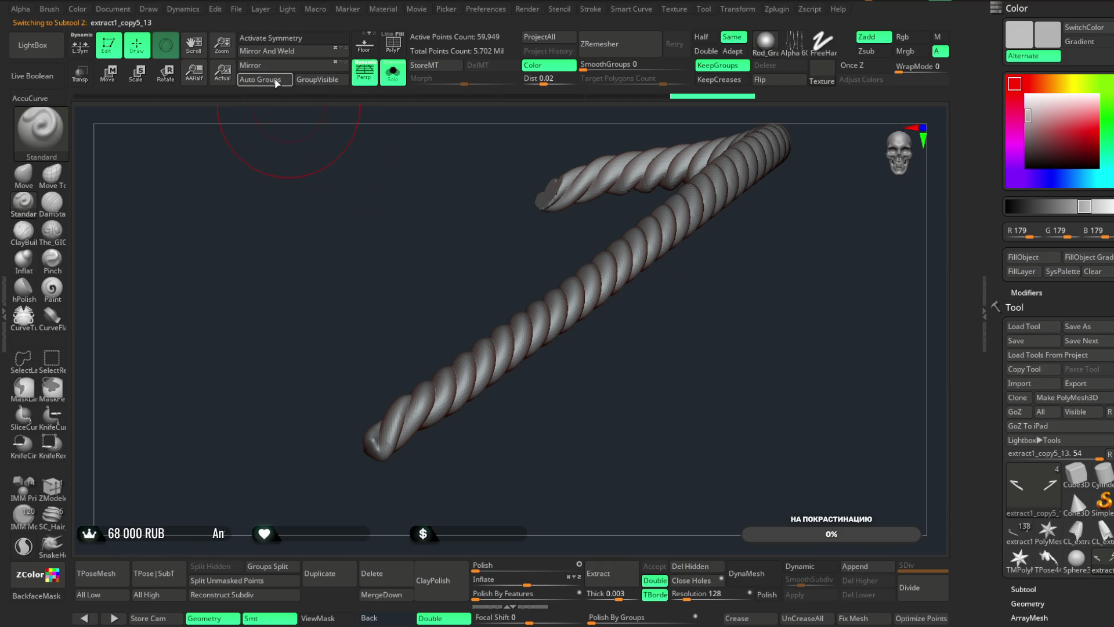
- Toggle Solo to compare the isolated ropes against the full character
click(399, 80)
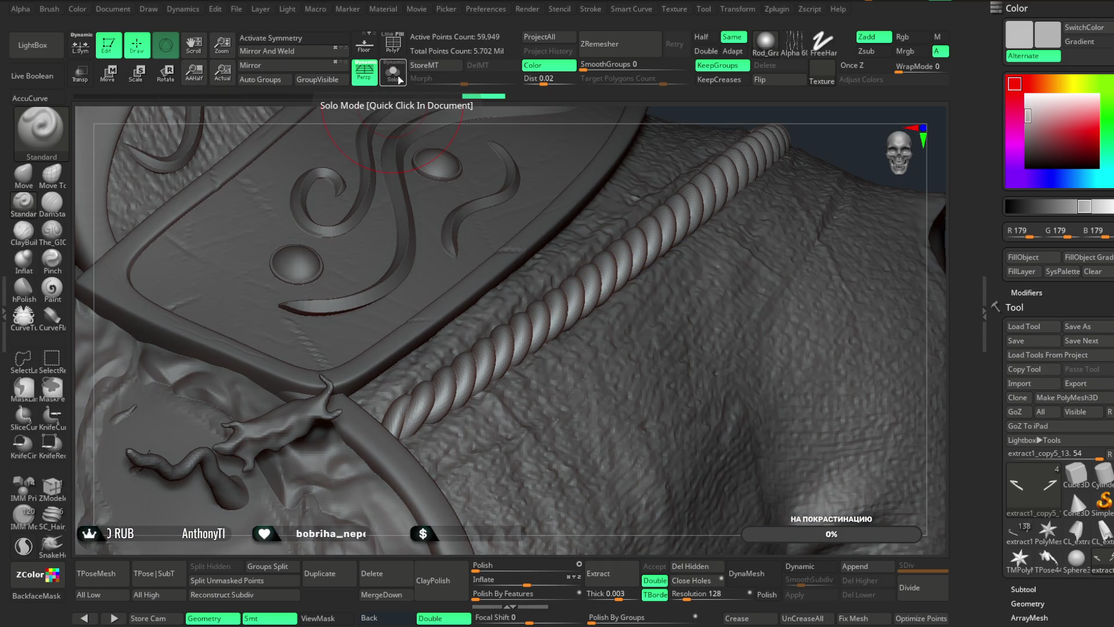
click(399, 79)
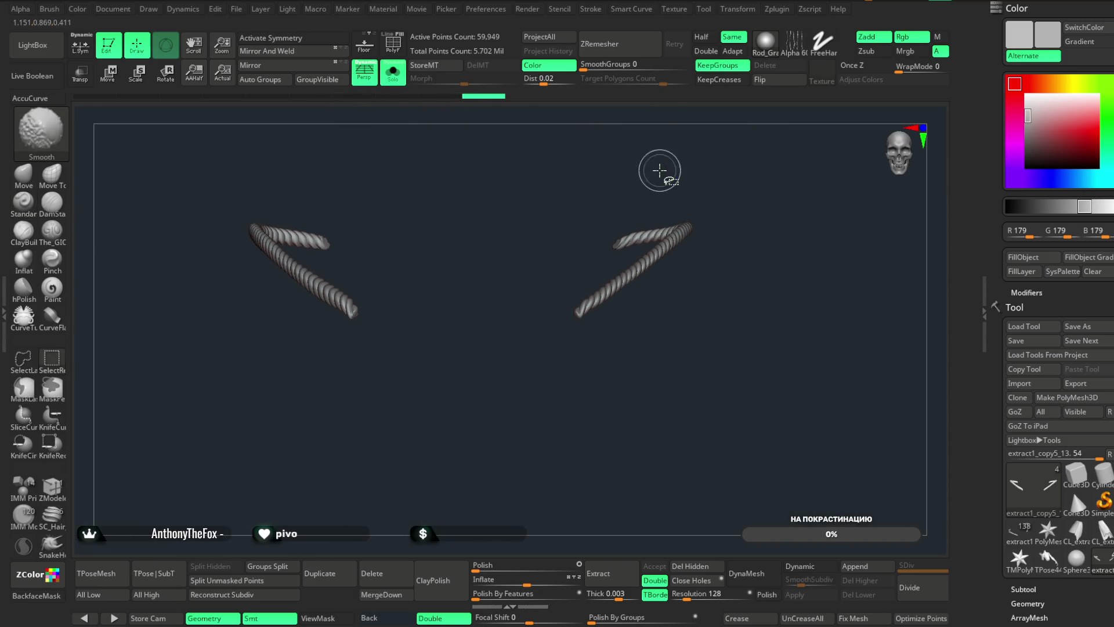
mouse_move(510, 191)
mouse_down()
mouse_move(562, 236)
mouse_move(544, 275)
mouse_move(542, 219)
mouse_up()
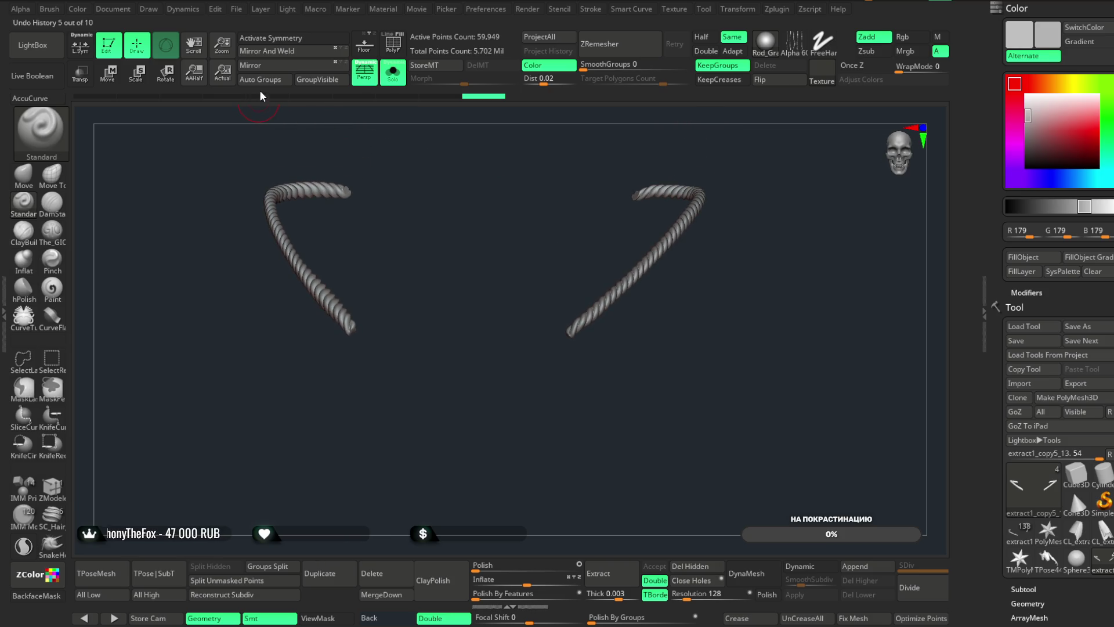
click(393, 73)
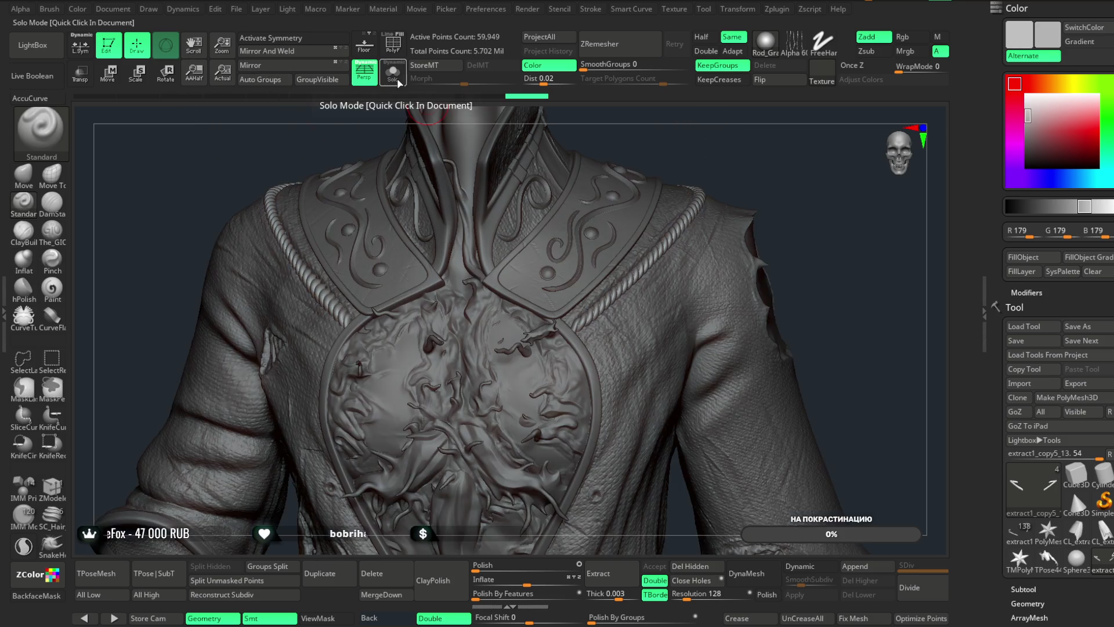
click(392, 72)
- Union-remesh the two rope pieces with the gizmo's Remesh By Union, accept, and exit Solo
click(108, 72)
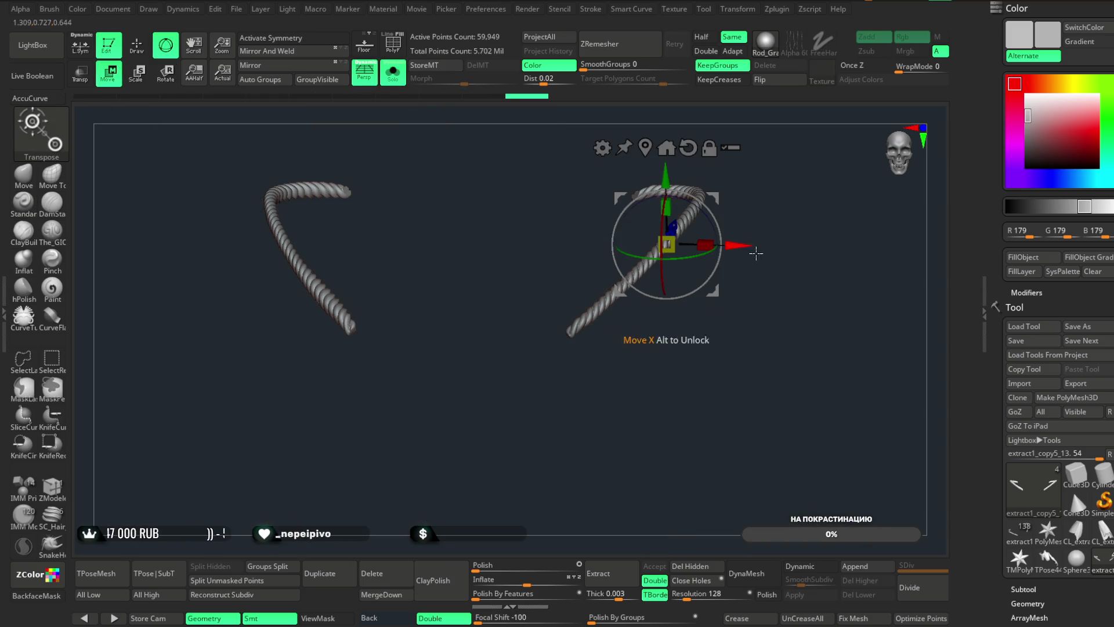
click(667, 154)
drag(757, 190, 725, 185)
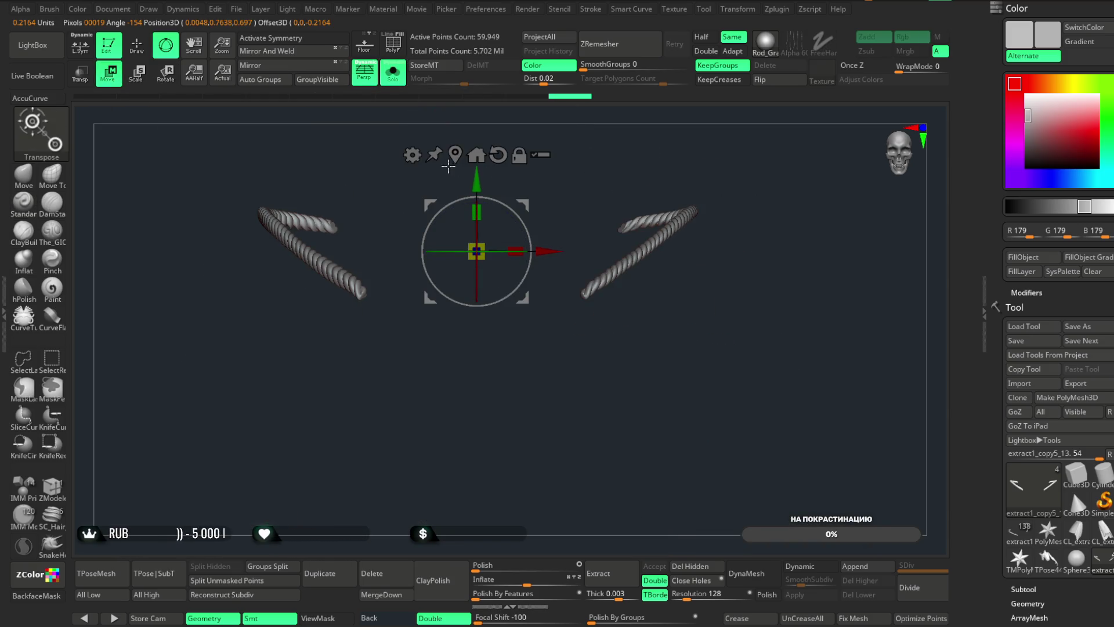
click(413, 154)
click(651, 237)
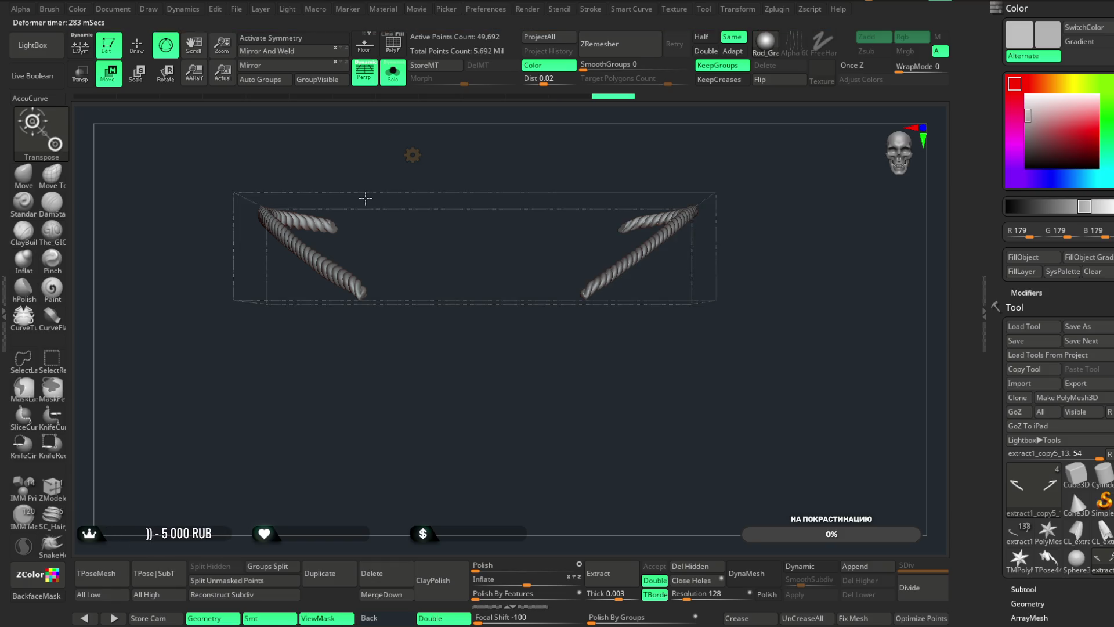
click(412, 155)
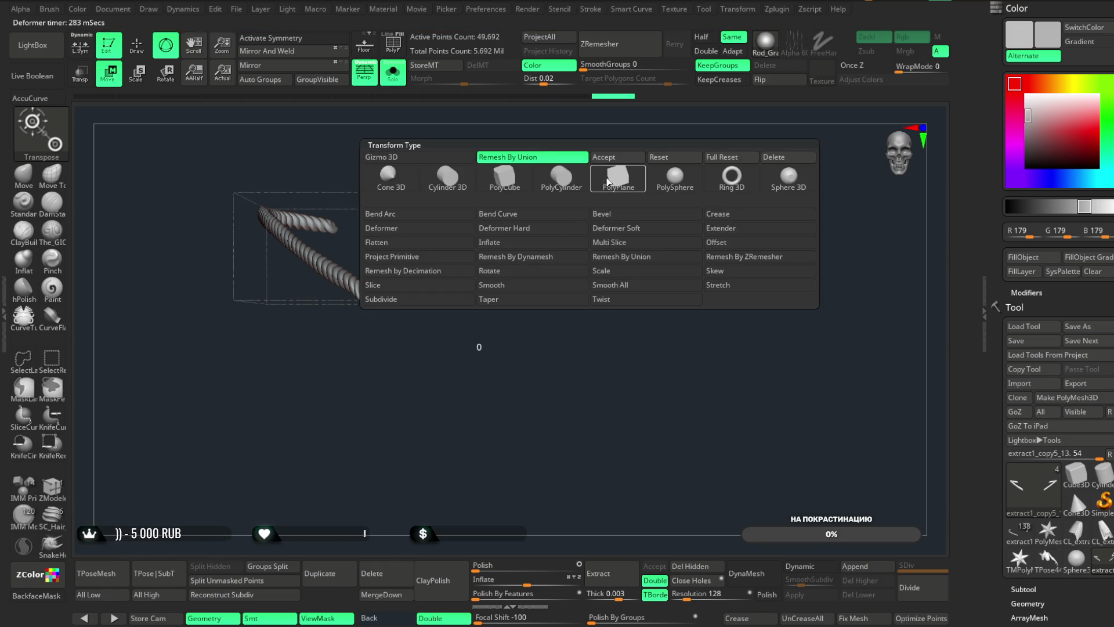
click(608, 160)
click(393, 72)
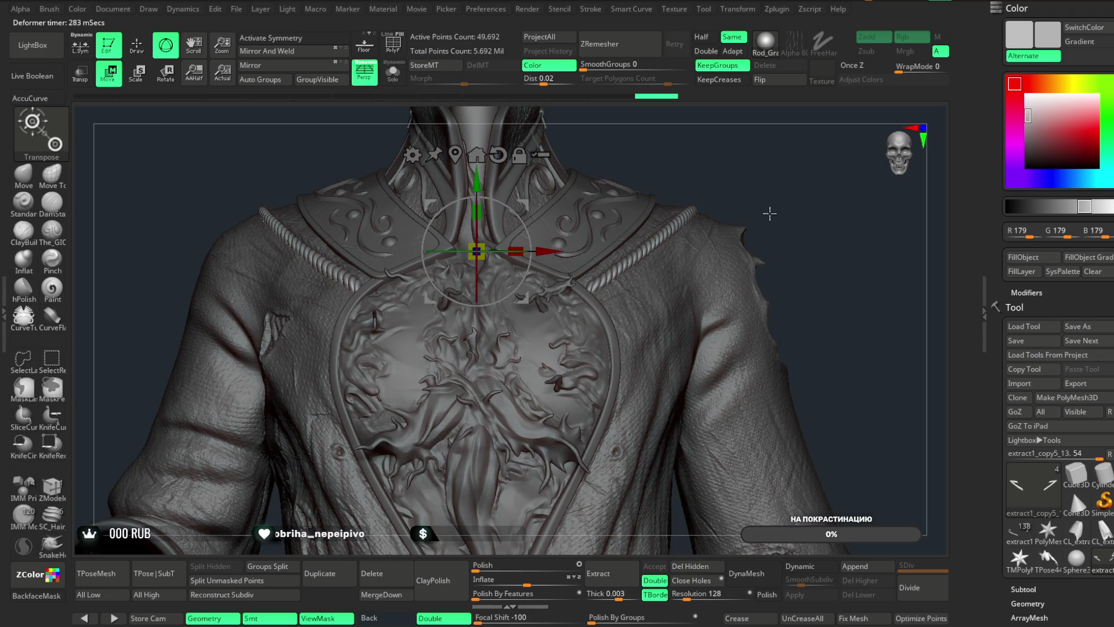
- Zoom in on the collar and adjust Polish, raising it to 6 then back to 0
key(q)
mouse_move(795, 211)
mouse_down()
mouse_move(766, 241)
mouse_move(776, 248)
mouse_move(826, 189)
mouse_move(824, 207)
mouse_up()
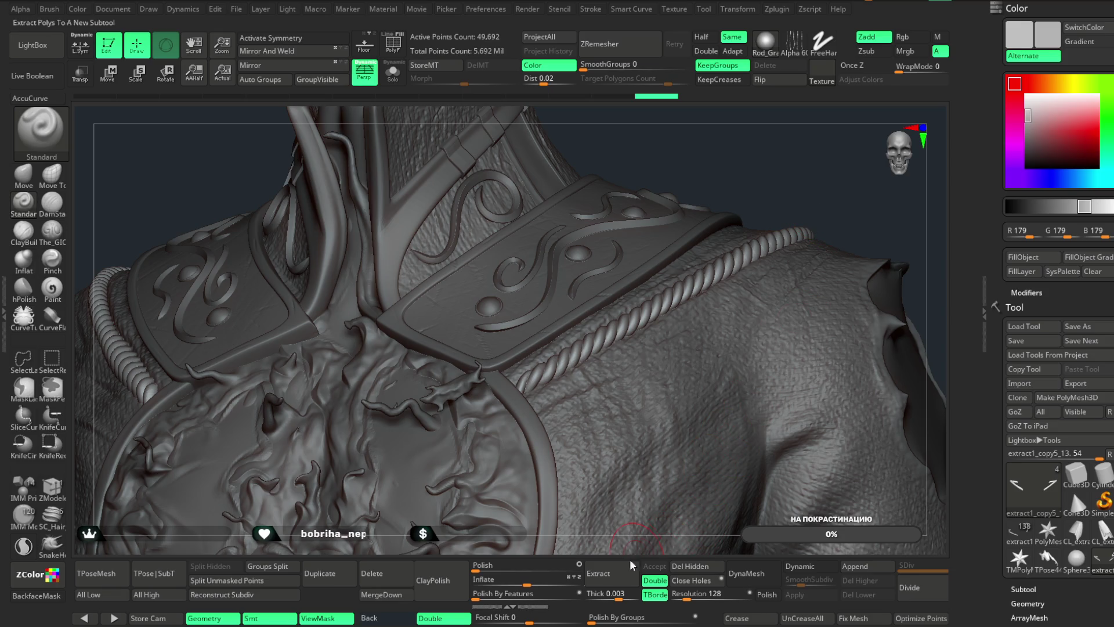
drag(479, 568, 473, 569)
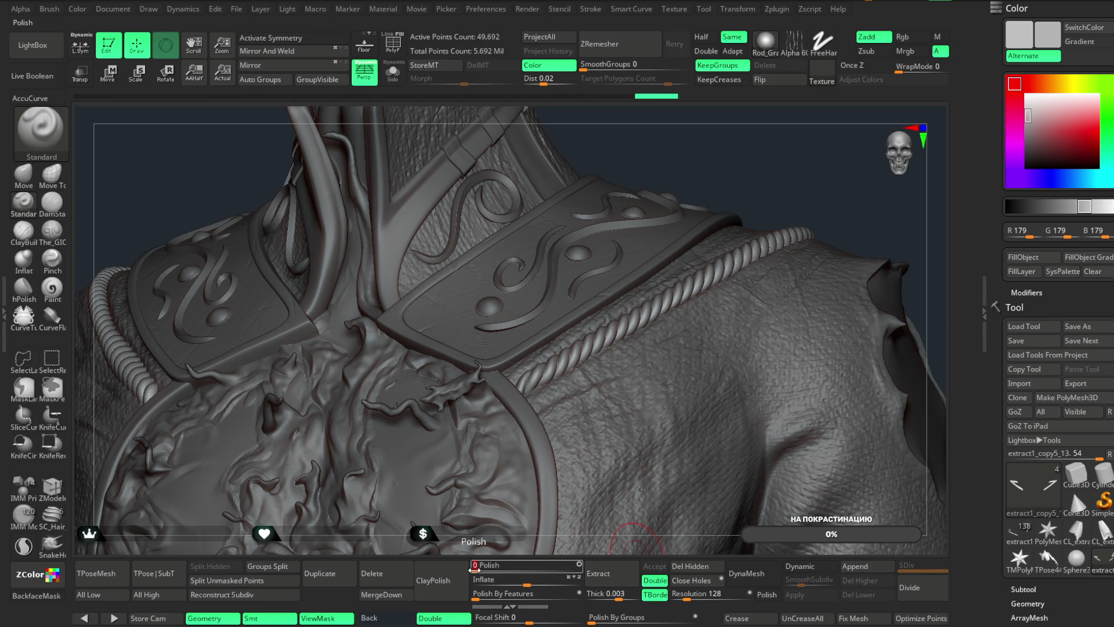
drag(815, 132, 821, 137)
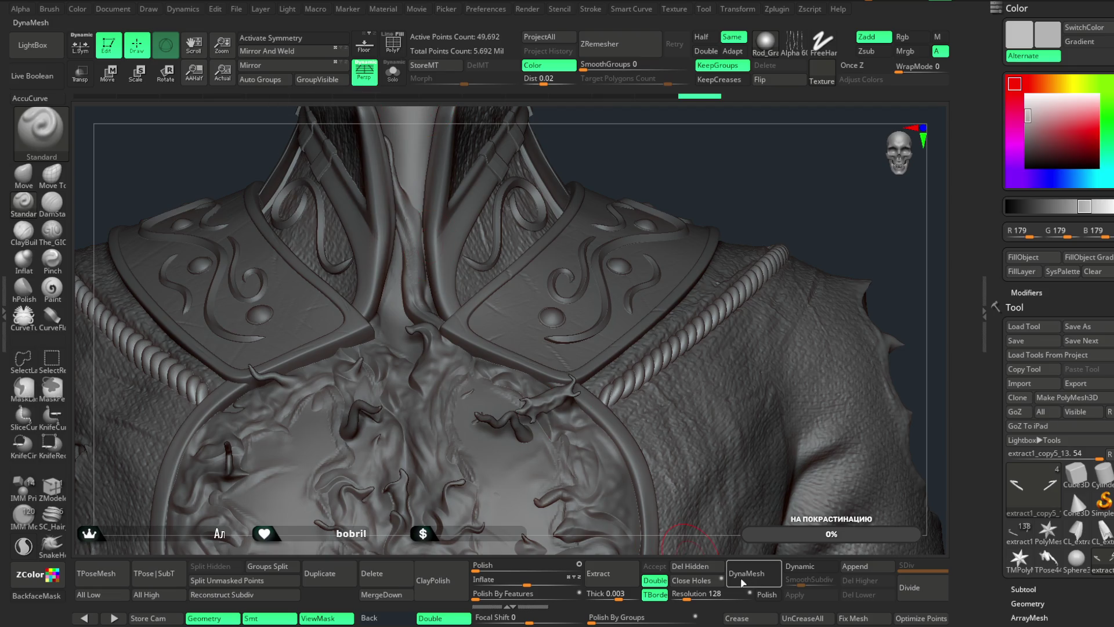
- Solo the rope subtool, hide the stray fragments and delete them with Del Hidden
click(394, 82)
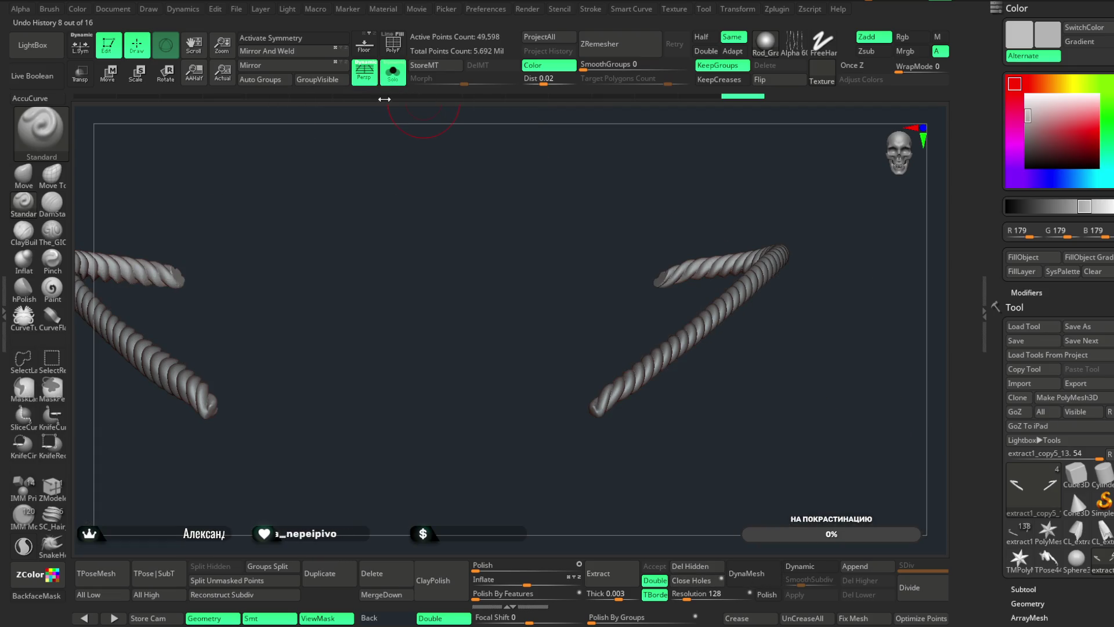
ctrl+shift+click(684, 335)
ctrl+shift+click(566, 194)
ctrl+shift+click(186, 382)
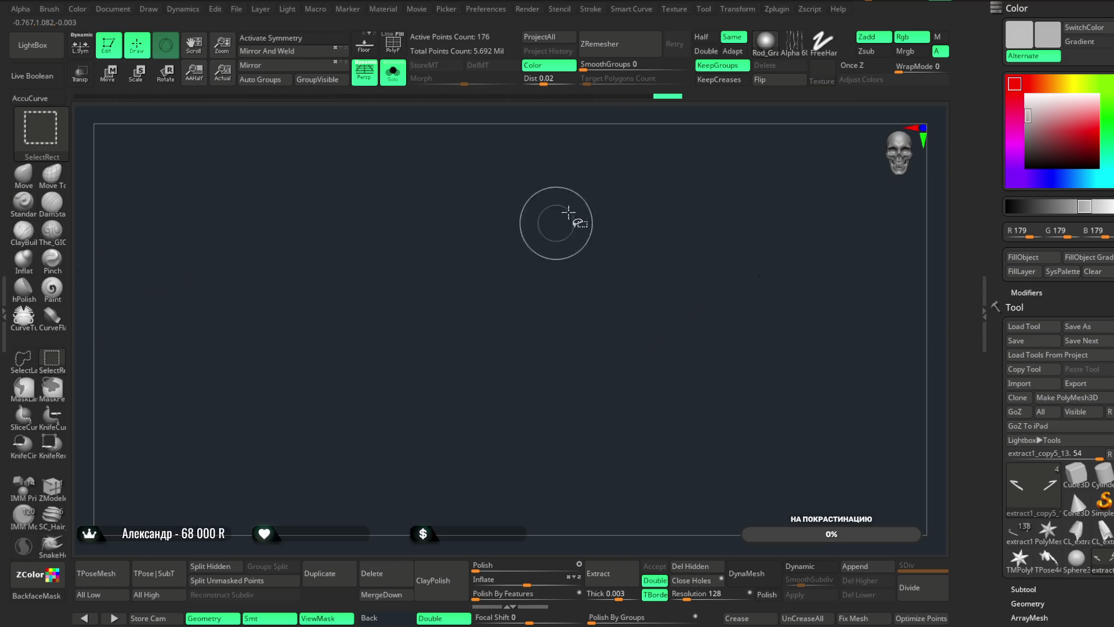
ctrl+shift+click(563, 309)
click(698, 568)
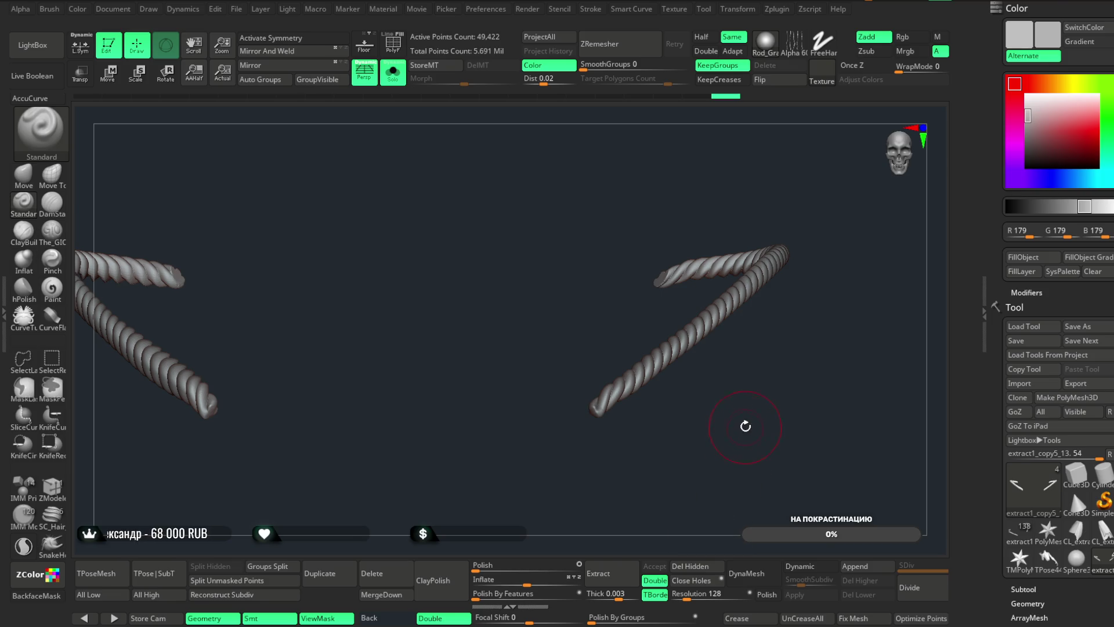
- Select the jacket subtool extract1_copy5_16 in the subtool list
scroll(1056, 348, down, 1)
scroll(1070, 430, down, 5)
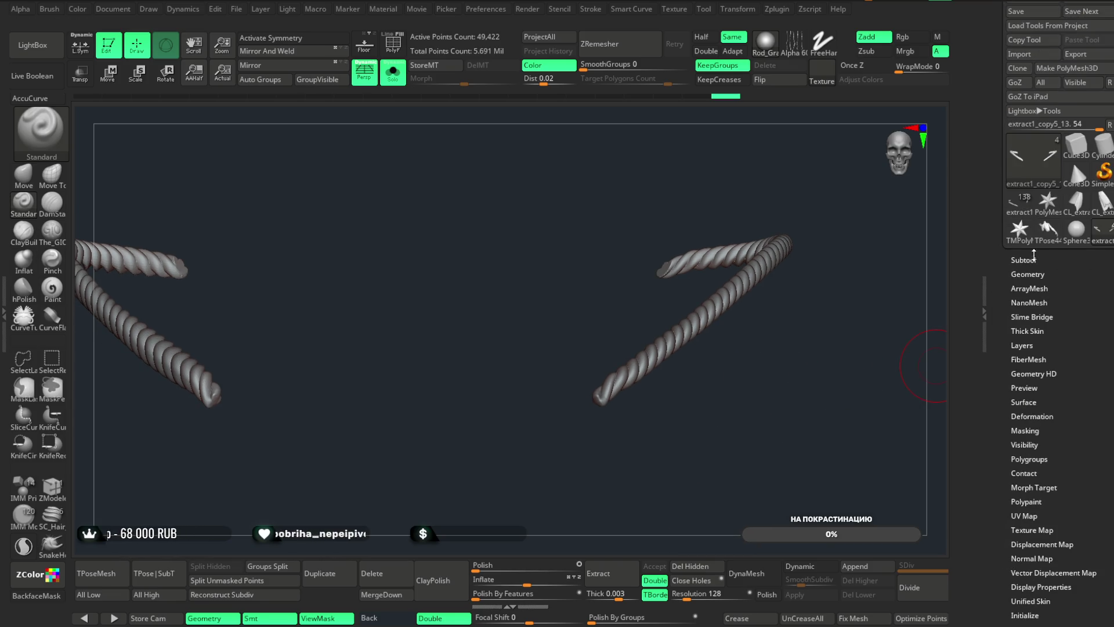
click(1071, 160)
click(1047, 67)
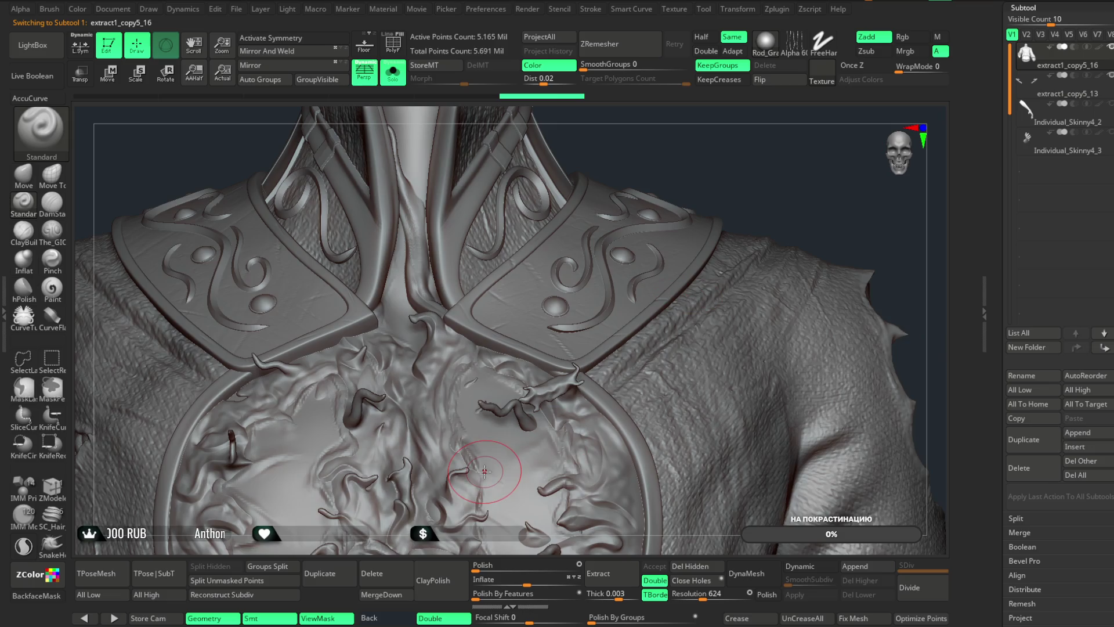
- Save the project with File > Save As, then MergeDown the rope into the jacket and confirm
click(381, 594)
click(311, 612)
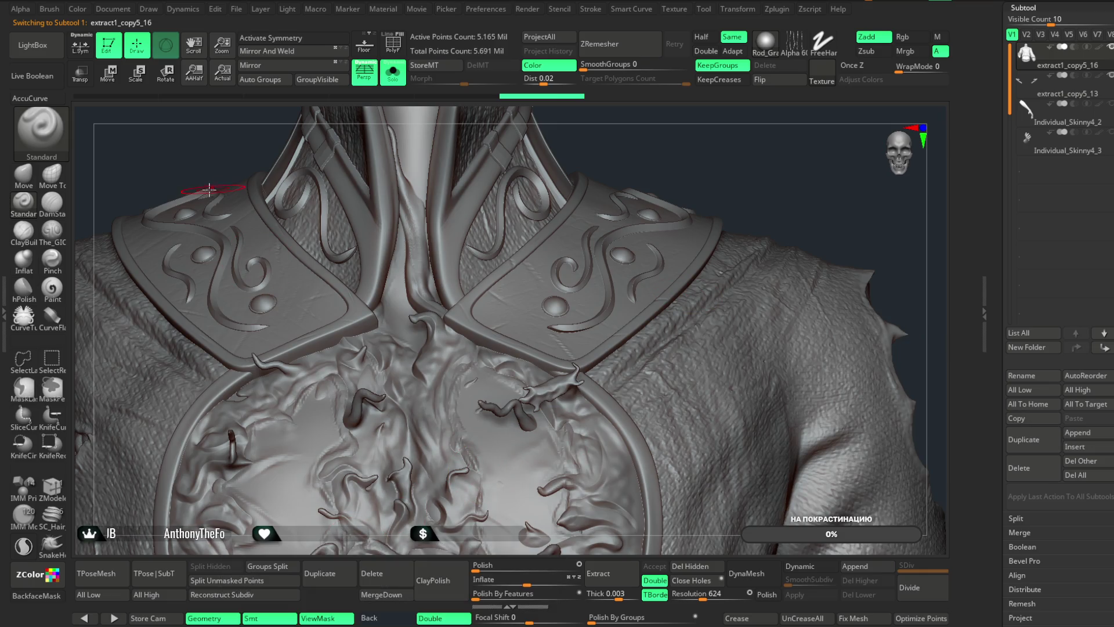
click(236, 9)
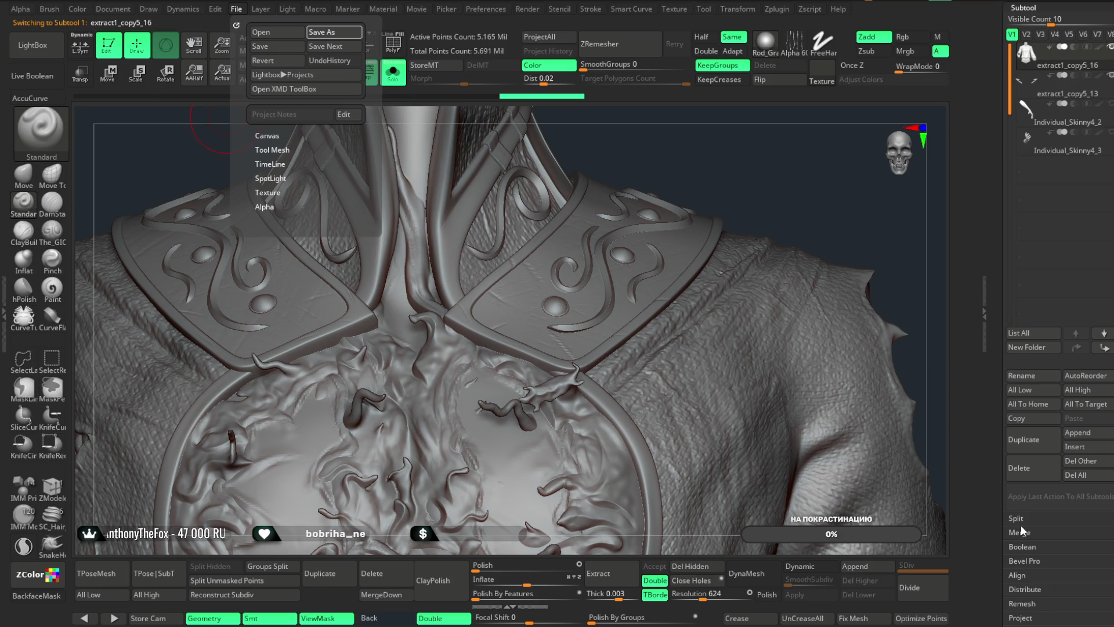
key(ctrl+s)
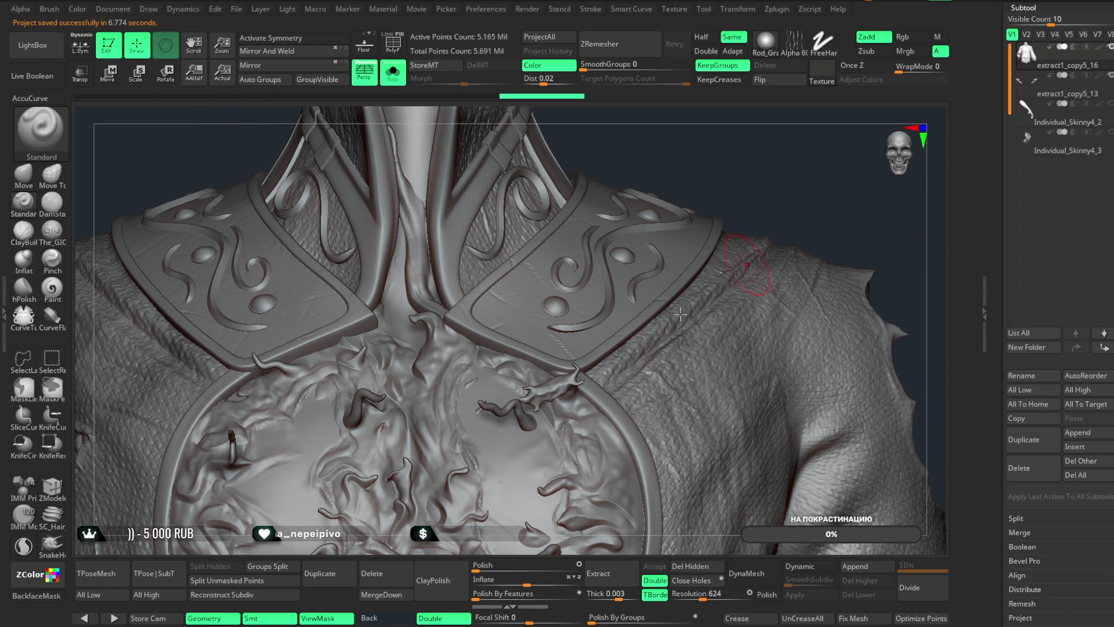
click(422, 576)
click(366, 540)
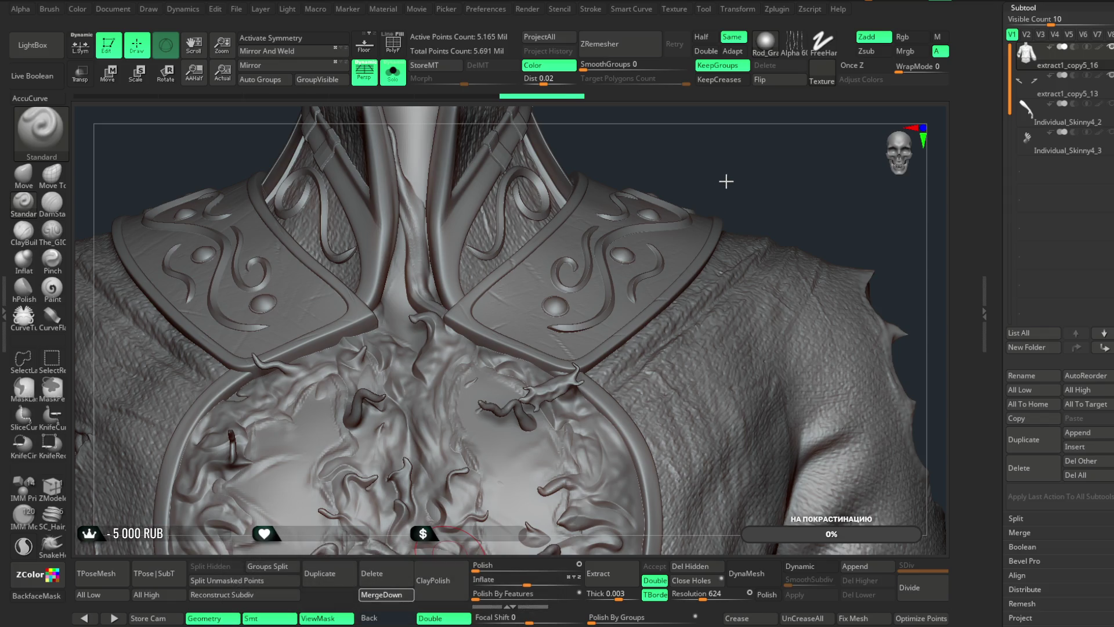
- Run Remesh By Union from the gizmo's gear menu on the merged jacket
mouse_move(783, 194)
mouse_down()
mouse_move(667, 220)
mouse_move(624, 244)
mouse_move(716, 194)
mouse_move(167, 145)
mouse_up()
key(w)
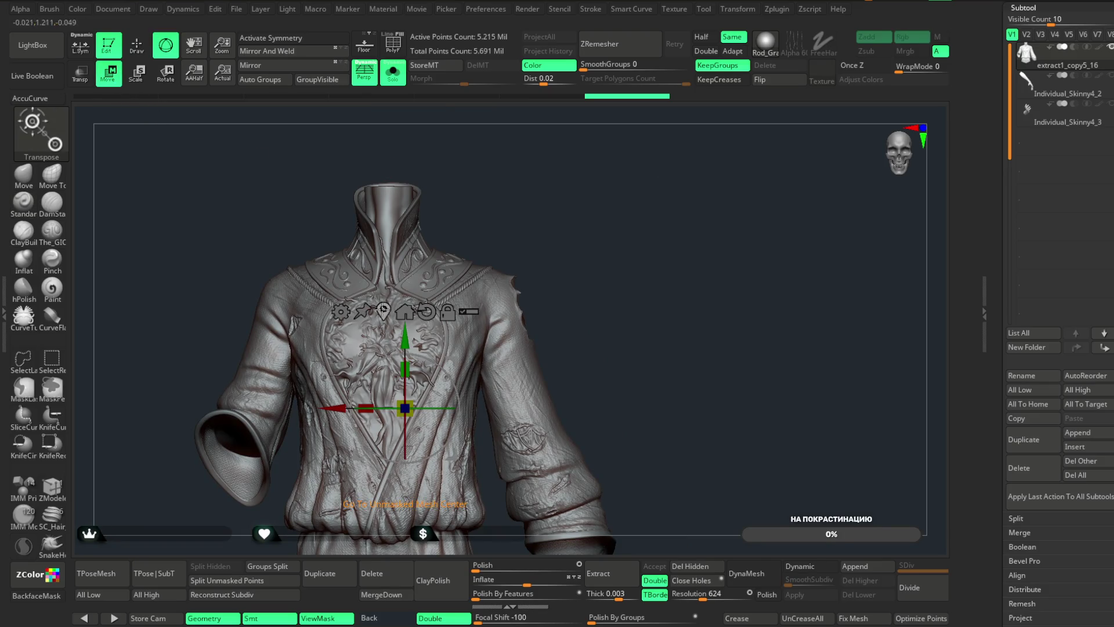
click(343, 311)
click(579, 398)
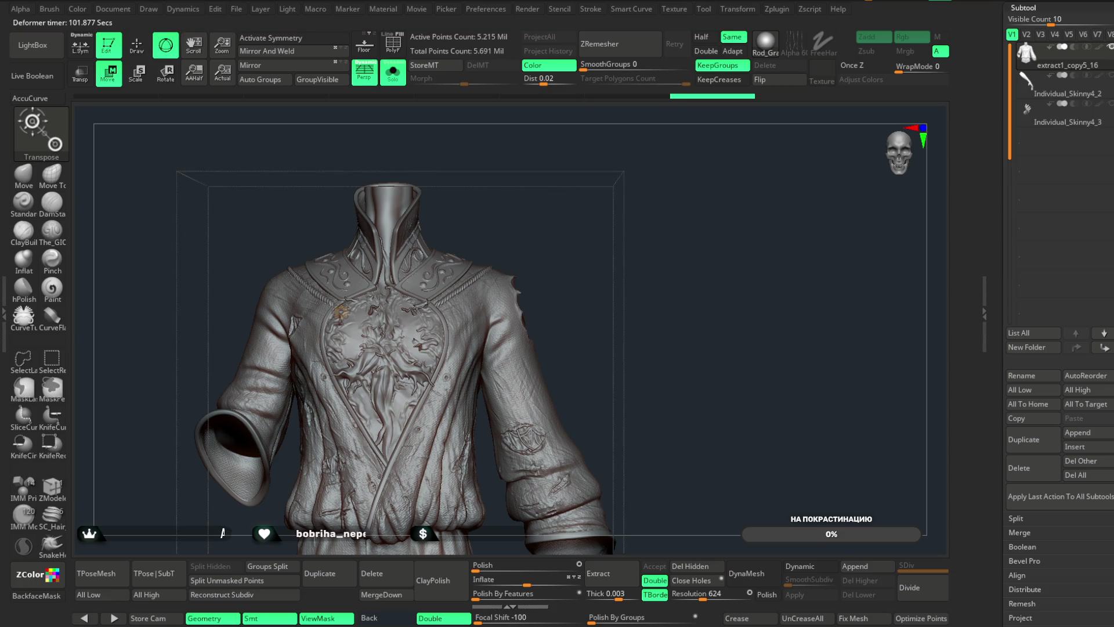
- Accept the union remesh and turn off Gizmo 3D
click(341, 311)
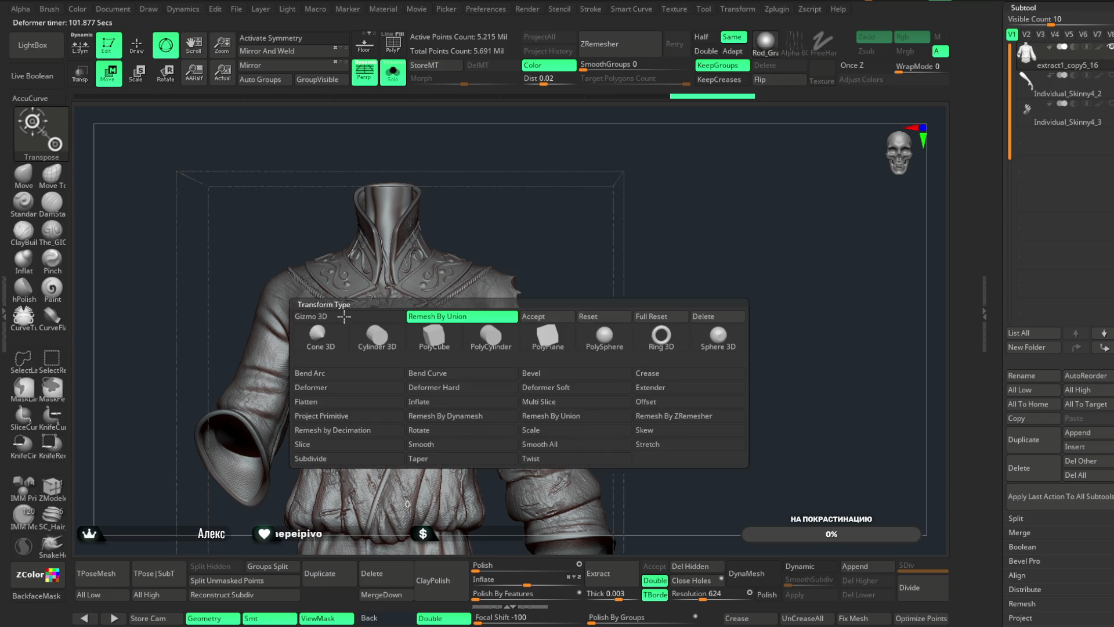
click(547, 316)
mouse_move(609, 273)
mouse_down()
mouse_move(479, 137)
mouse_move(348, 99)
mouse_up()
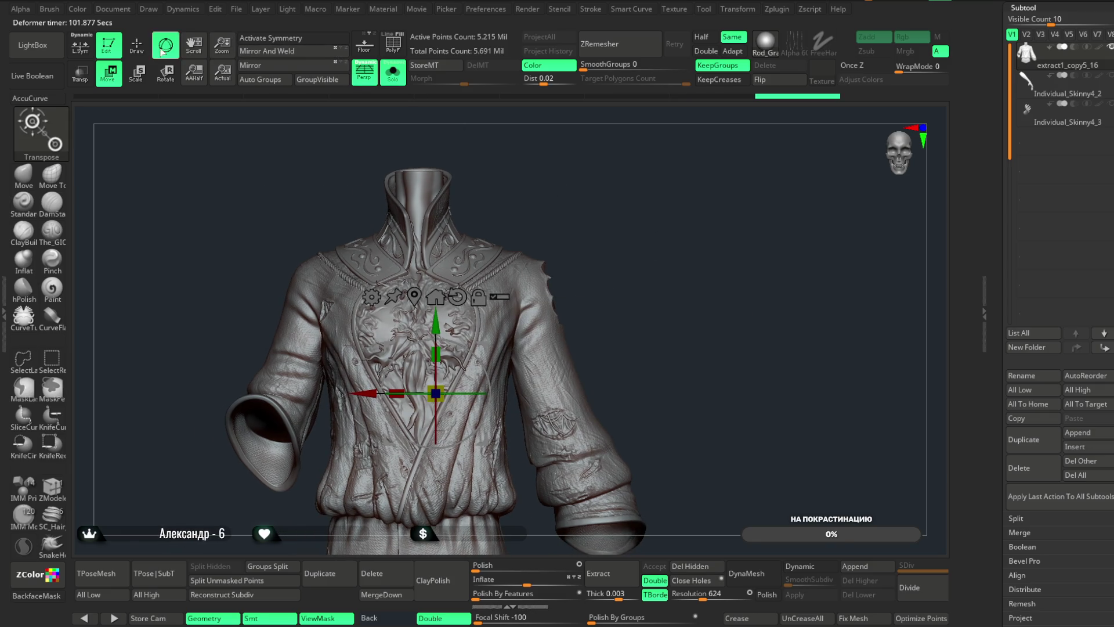
click(165, 50)
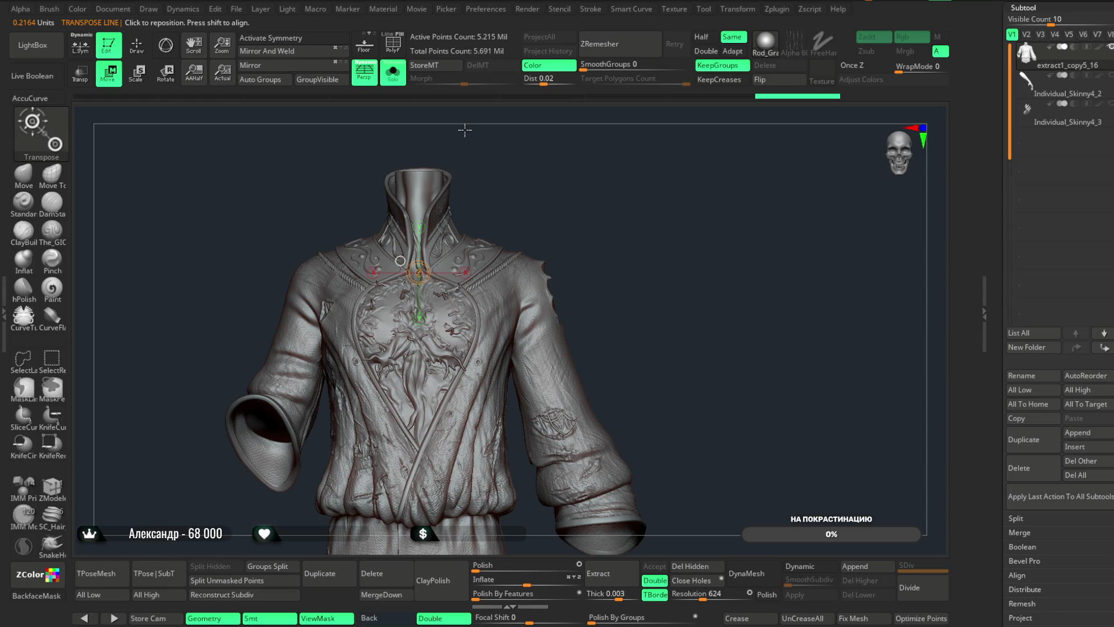
- Back in Draw mode, hide jacket parts, show all, then Ctrl+Shift-click the right collar rope
key(q)
mouse_move(601, 228)
mouse_down()
mouse_move(643, 216)
mouse_move(649, 200)
mouse_up()
mouse_move(628, 155)
ctrl+shift+mouse_down()
mouse_move(470, 493)
mouse_move(348, 492)
ctrl+shift+mouse_up()
mouse_move(644, 267)
mouse_down()
mouse_move(693, 221)
mouse_move(824, 178)
mouse_move(790, 143)
mouse_move(771, 207)
mouse_move(733, 217)
mouse_move(803, 199)
mouse_move(731, 241)
mouse_move(684, 242)
mouse_move(709, 191)
mouse_move(714, 241)
mouse_move(616, 337)
mouse_up()
key(ctrl+shift)
ctrl+shift+click(729, 228)
key(ctrl+shift)
ctrl+shift+click(616, 336)
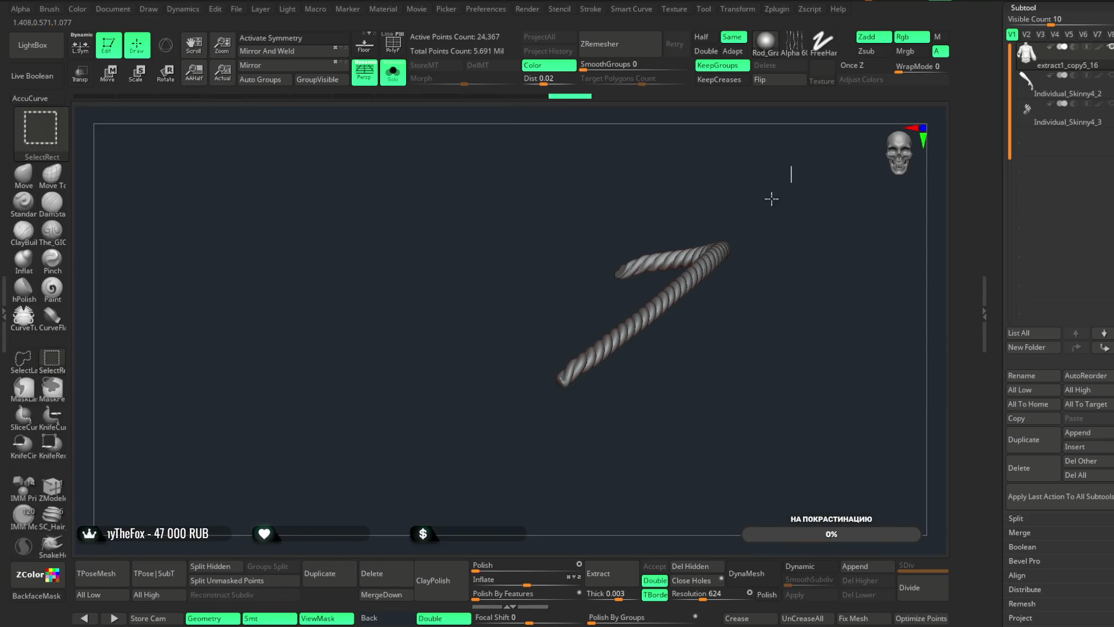
- Split both shoulder ropes into subtool extract1_copy5_17, run the mesh check, and turn Solo off
ctrl+shift+click(566, 308)
ctrl+alt+shift+click(216, 354)
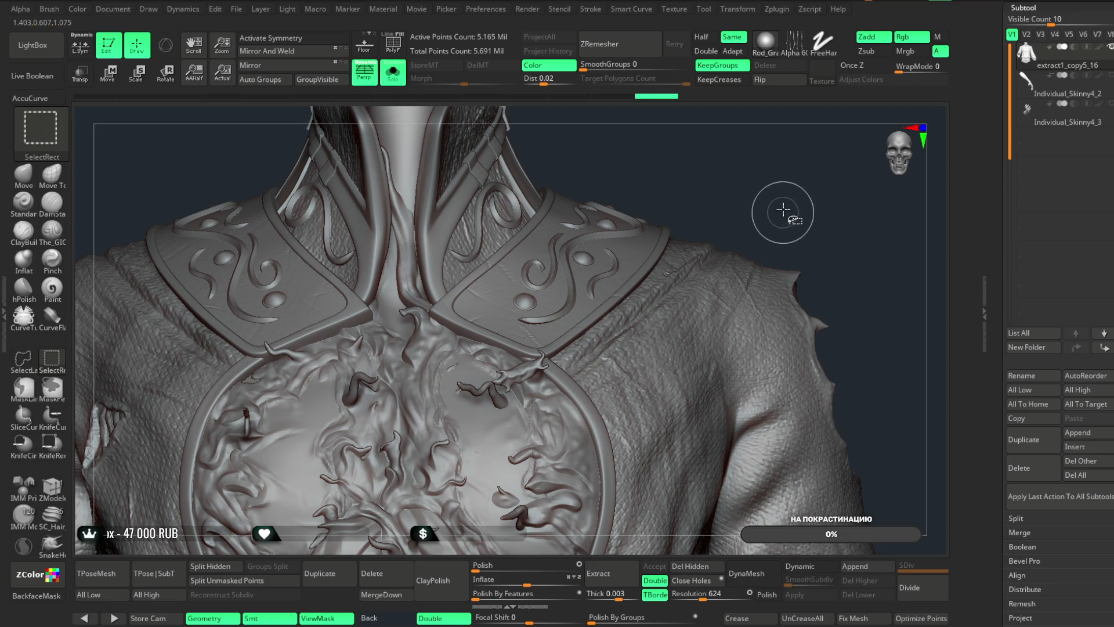
ctrl+shift+click(792, 221)
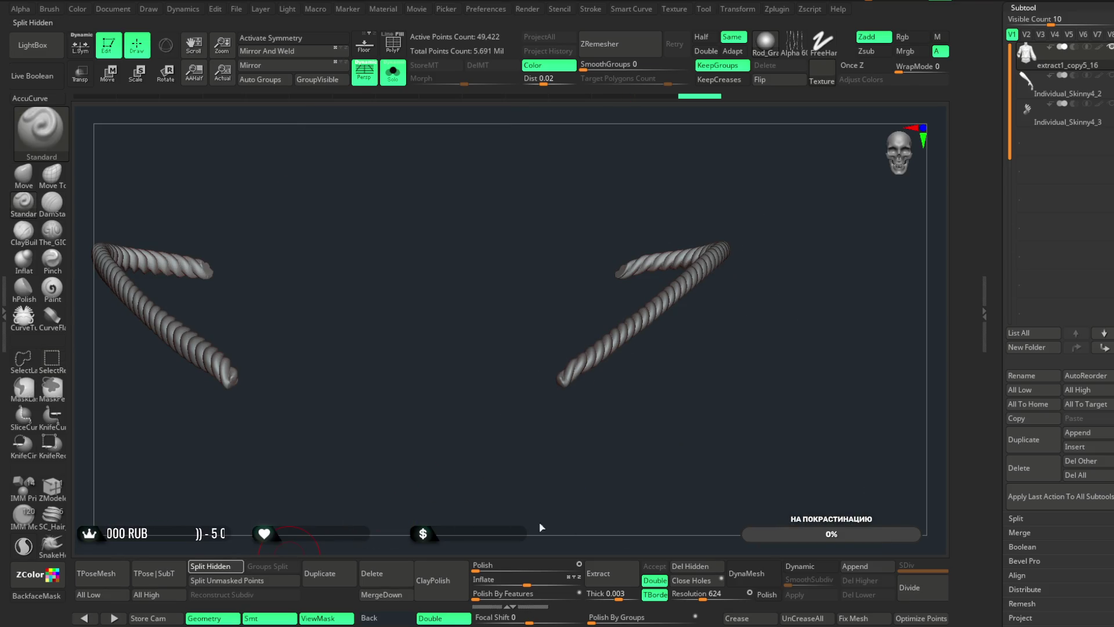
click(210, 566)
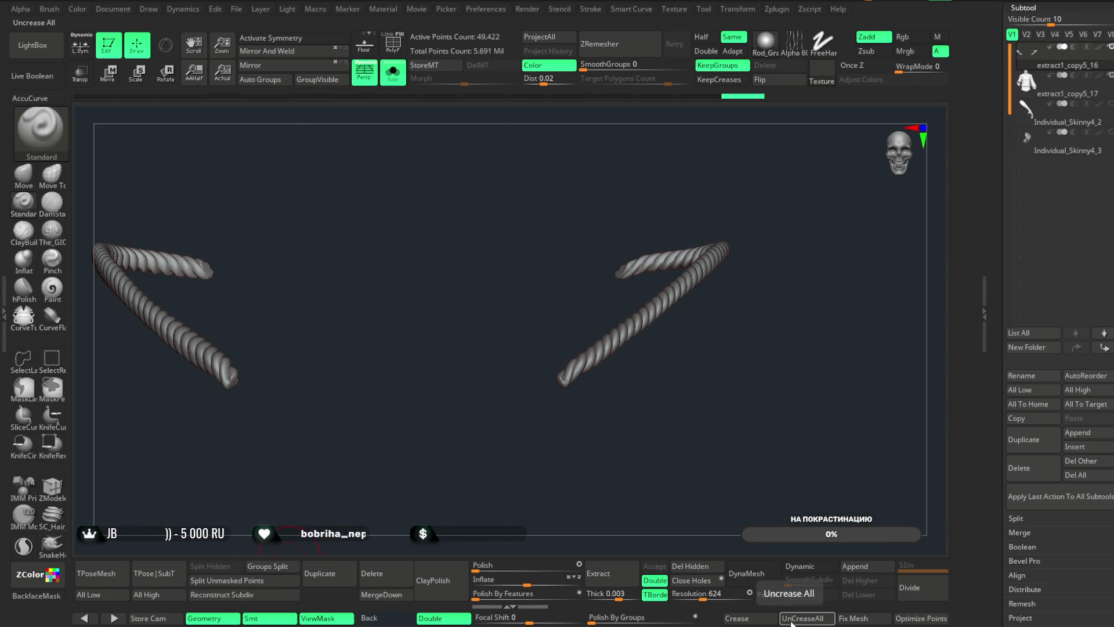
click(850, 618)
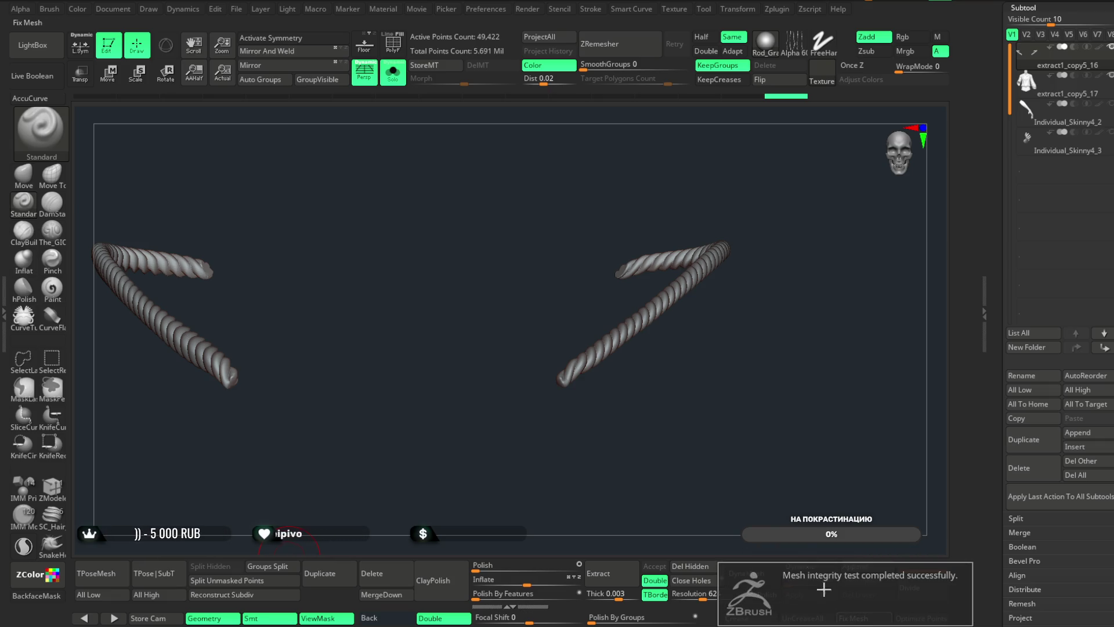
click(393, 73)
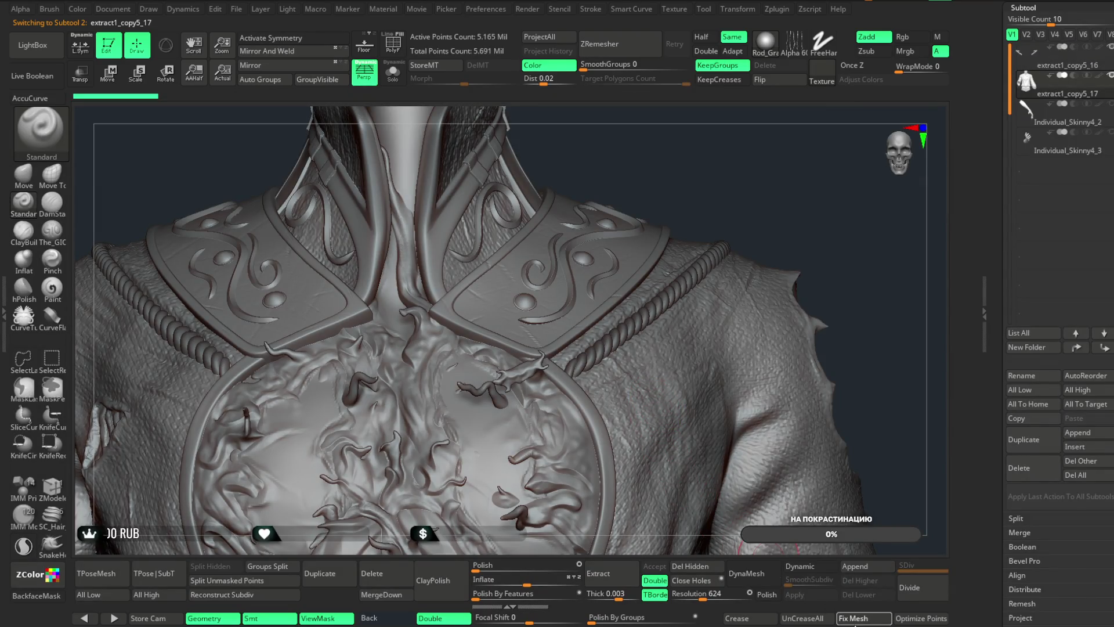
- Run Fix Mesh on jacket and rope, optimize the rope's point order, and solo the rope
click(912, 619)
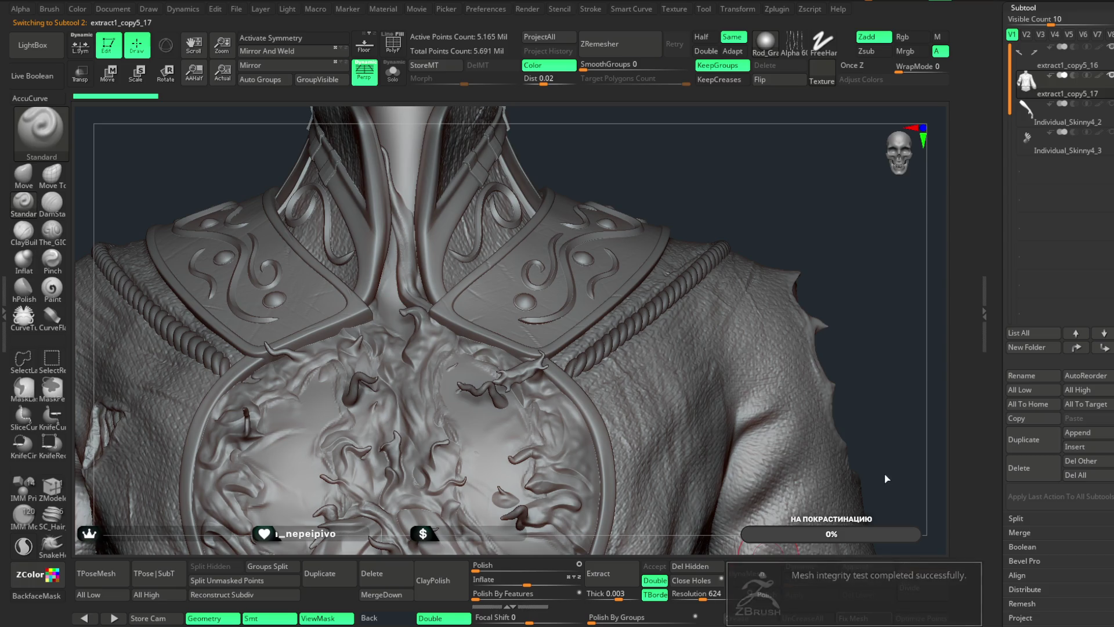
alt+click(644, 325)
click(856, 620)
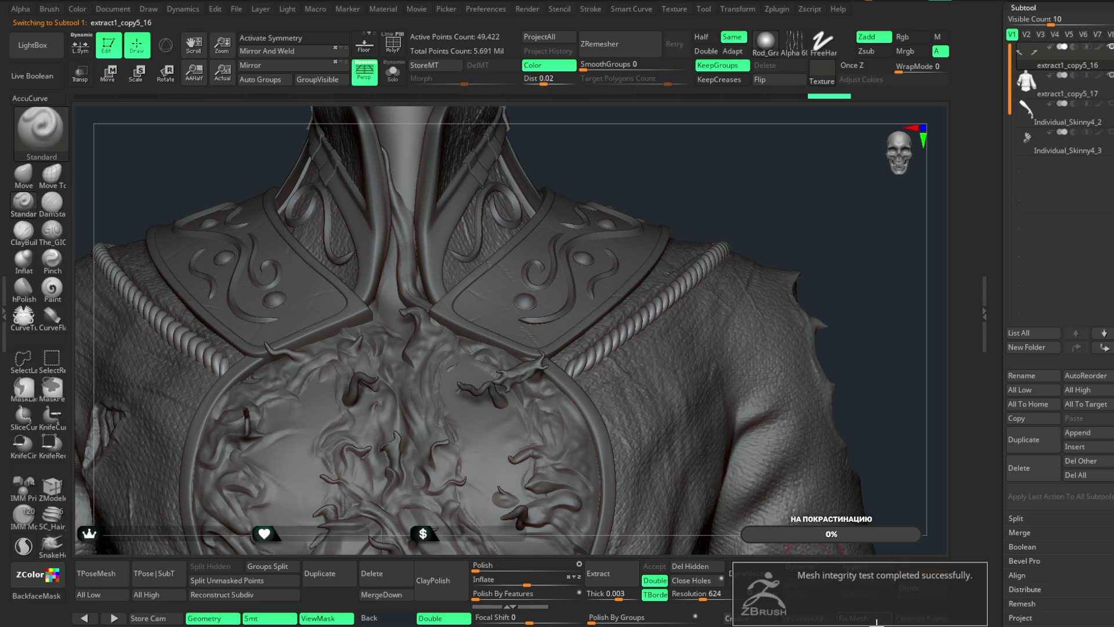
click(916, 620)
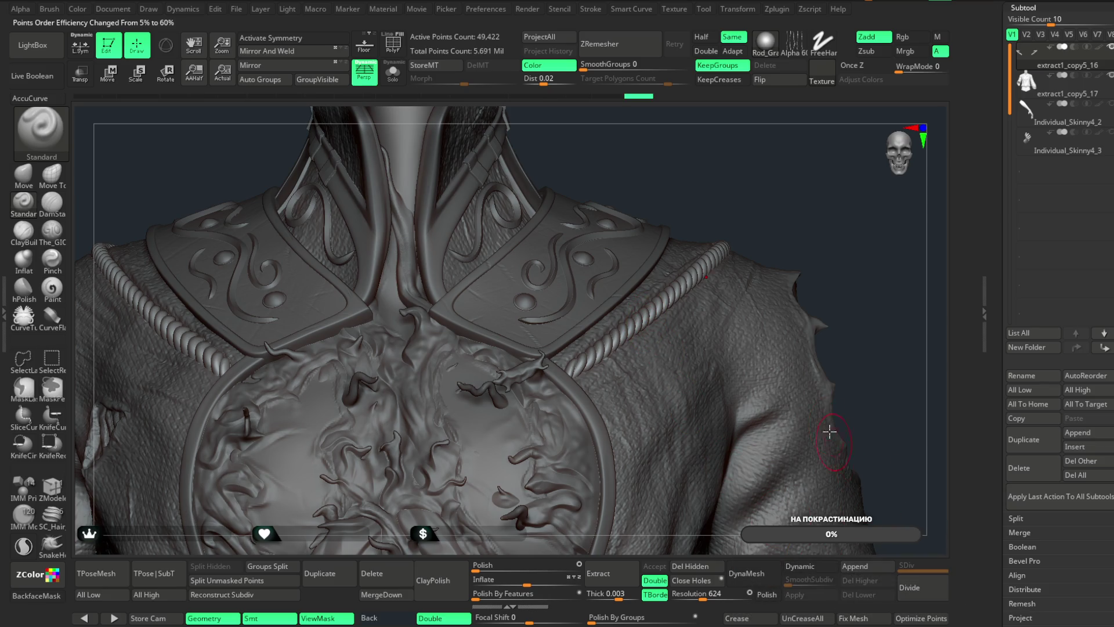
mouse_move(808, 258)
alt+mouse_down()
mouse_move(875, 191)
mouse_move(621, 218)
alt+mouse_up()
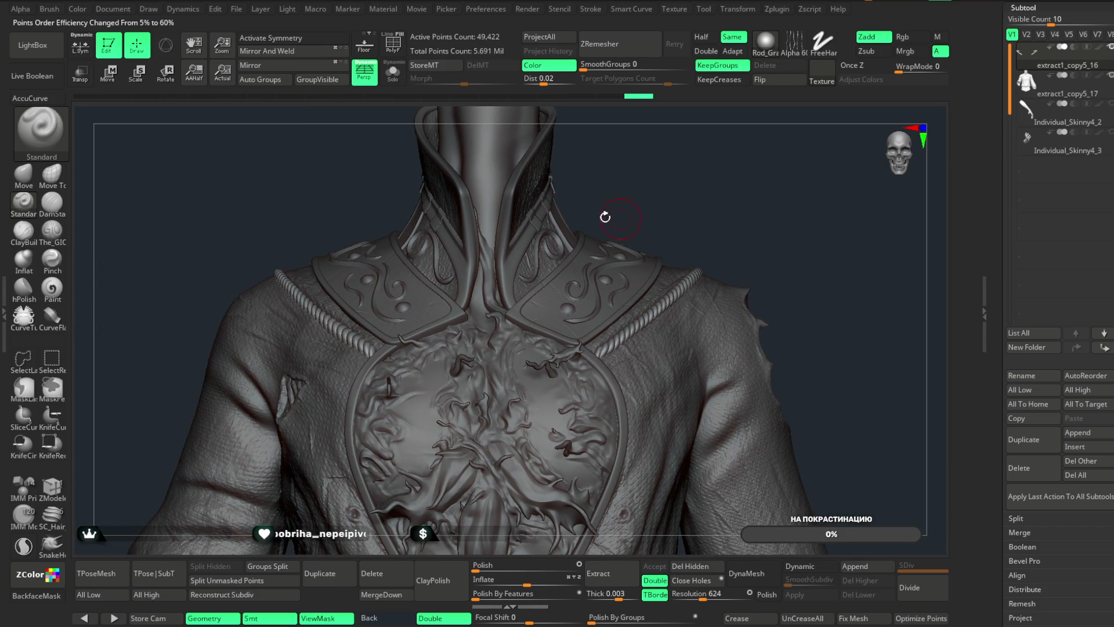
click(402, 81)
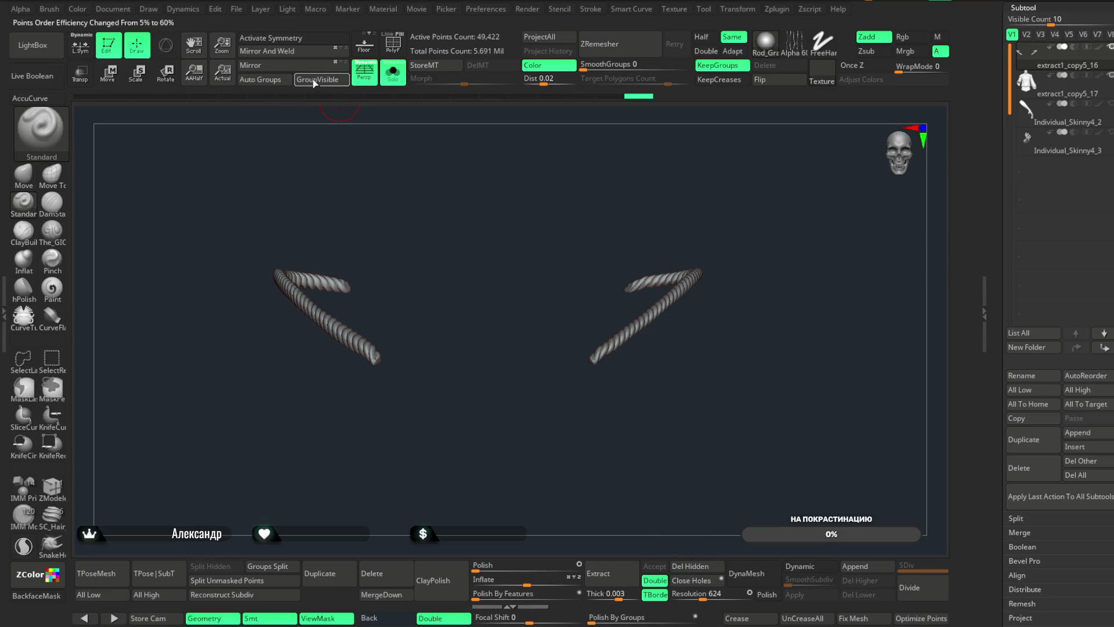
- Inspect each rope individually with Solo, then show the whole model again
ctrl+shift+click(642, 318)
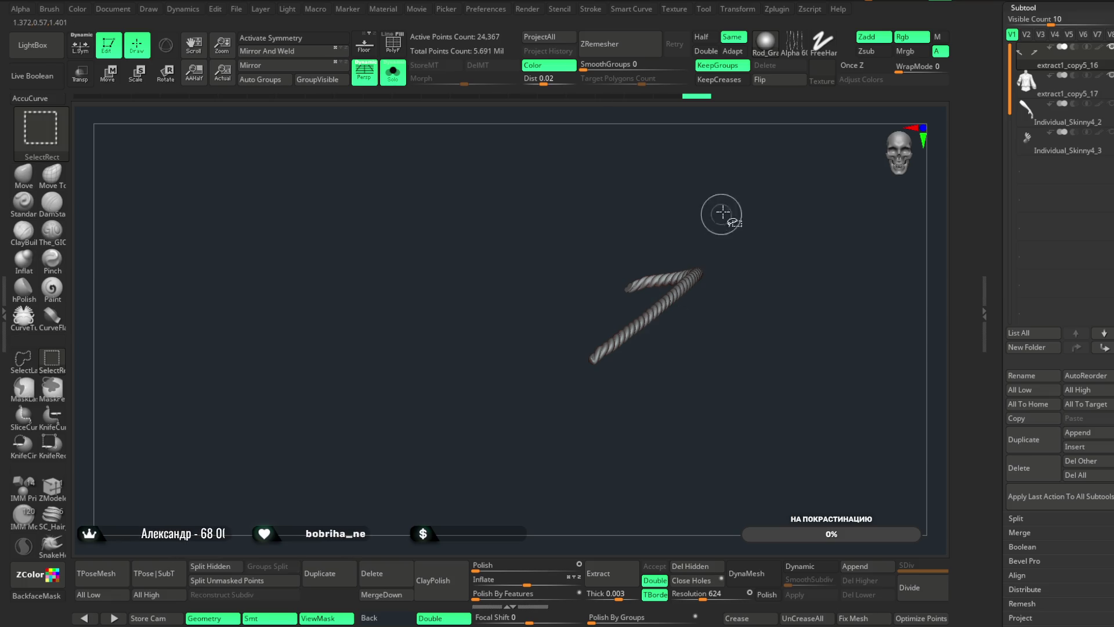
ctrl+shift+click(720, 243)
ctrl+shift+drag(440, 348, 444, 327)
ctrl+shift+click(473, 219)
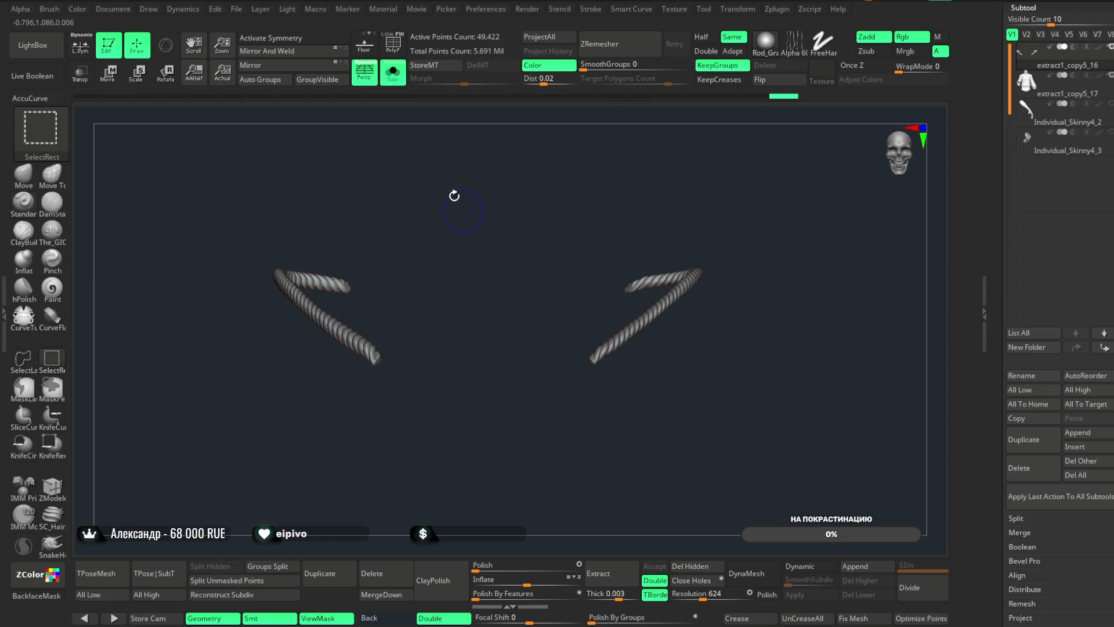
click(399, 78)
- Select the jacket subtool and view it alone from a new angle
alt+click(553, 371)
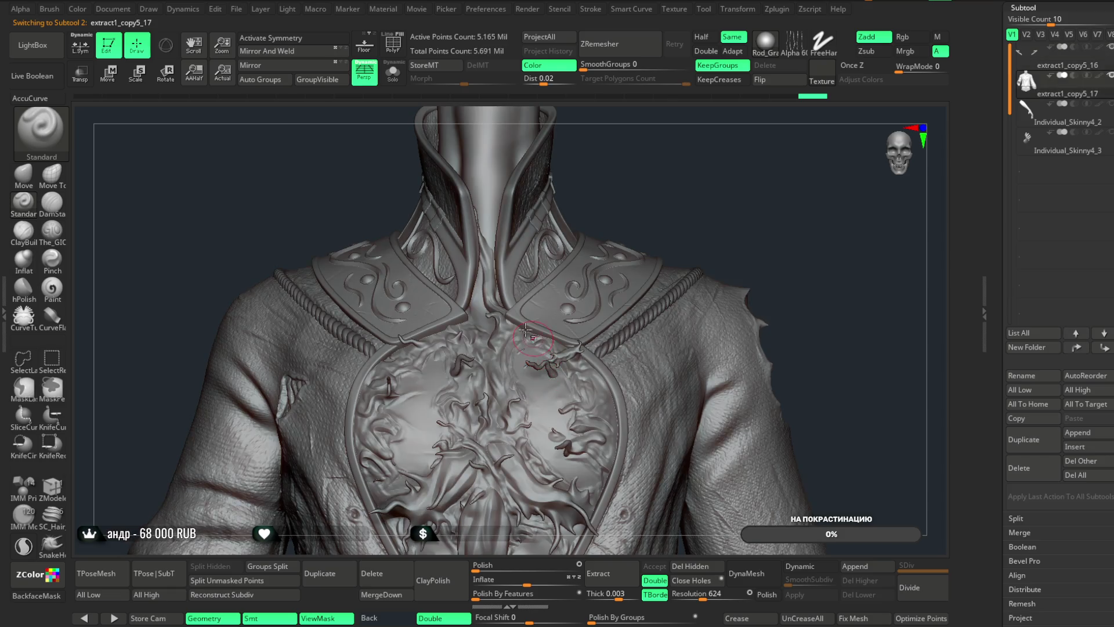
click(394, 78)
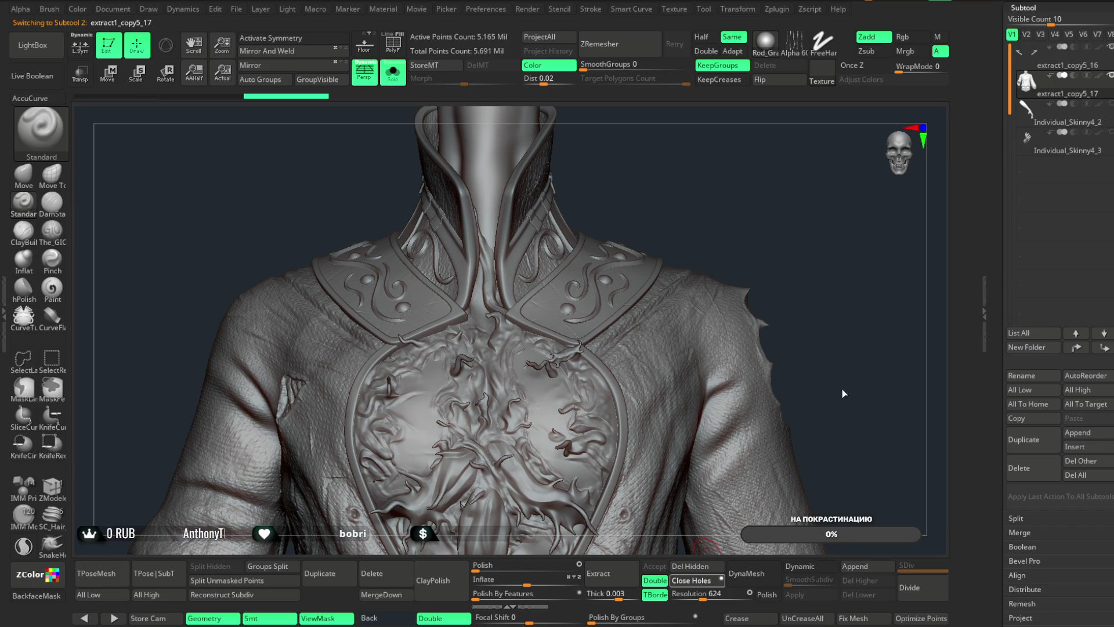
scroll(828, 401, down, 2)
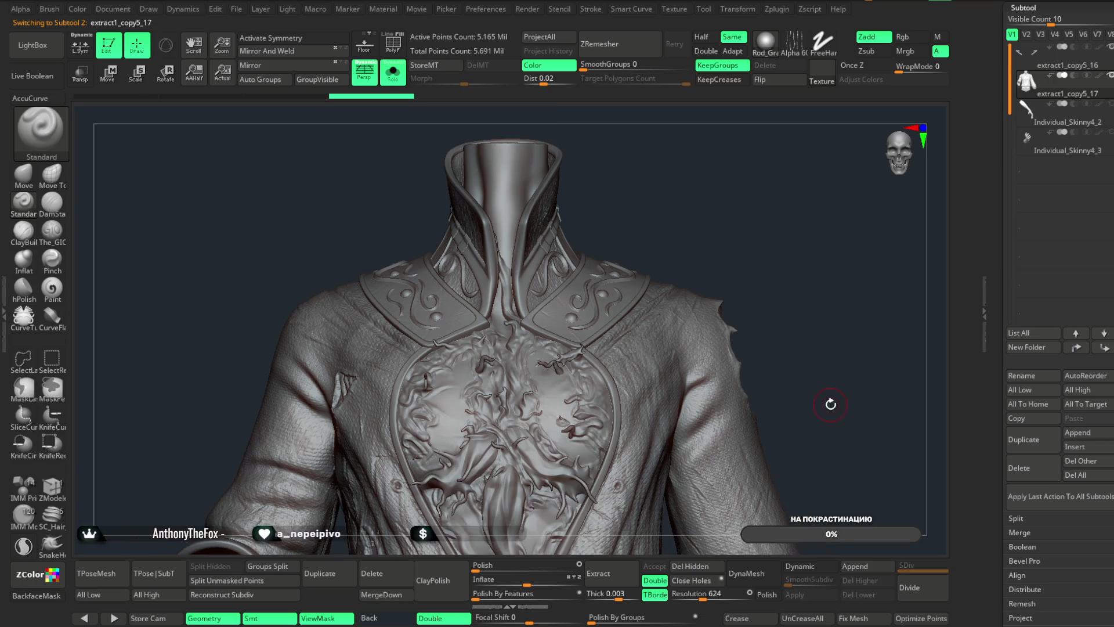
drag(824, 364, 723, 264)
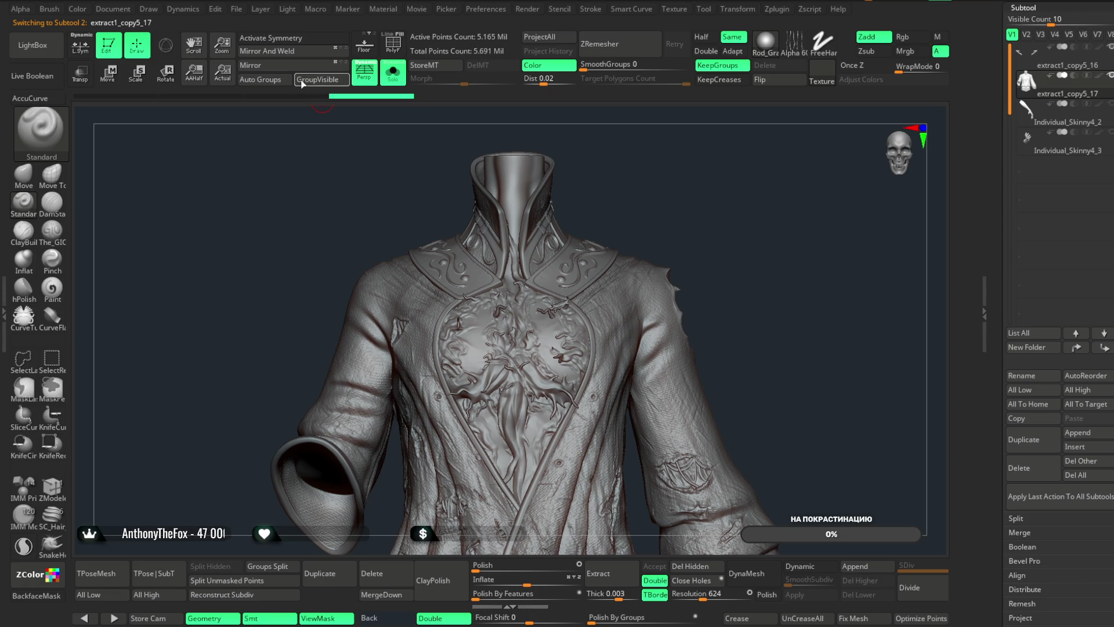
key(ctrl+shift)
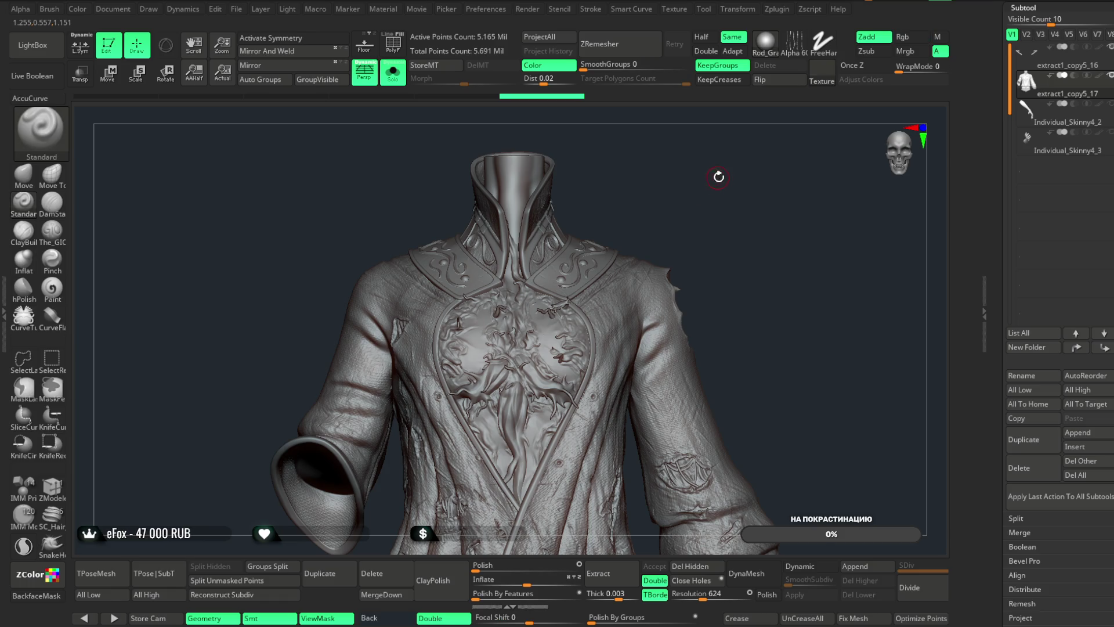
scroll(712, 180, up, 3)
scroll(715, 218, down, 1)
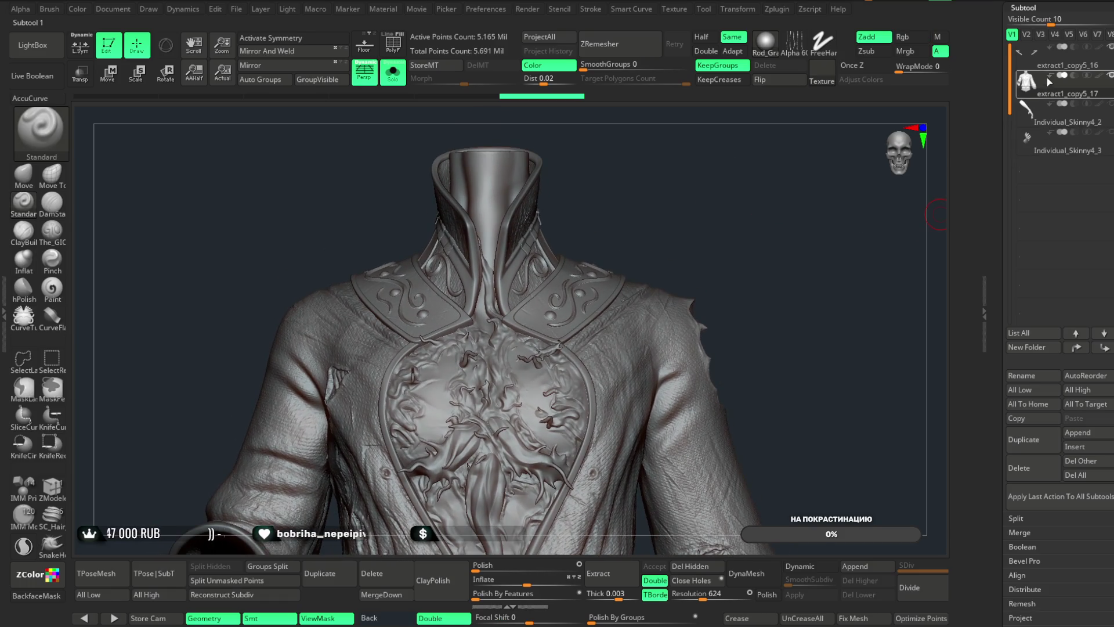
- Select the rope subtool and MergeDown into extract1_copy5_16, confirming with OK
alt+click(656, 410)
click(381, 594)
click(355, 608)
scroll(798, 247, up, 5)
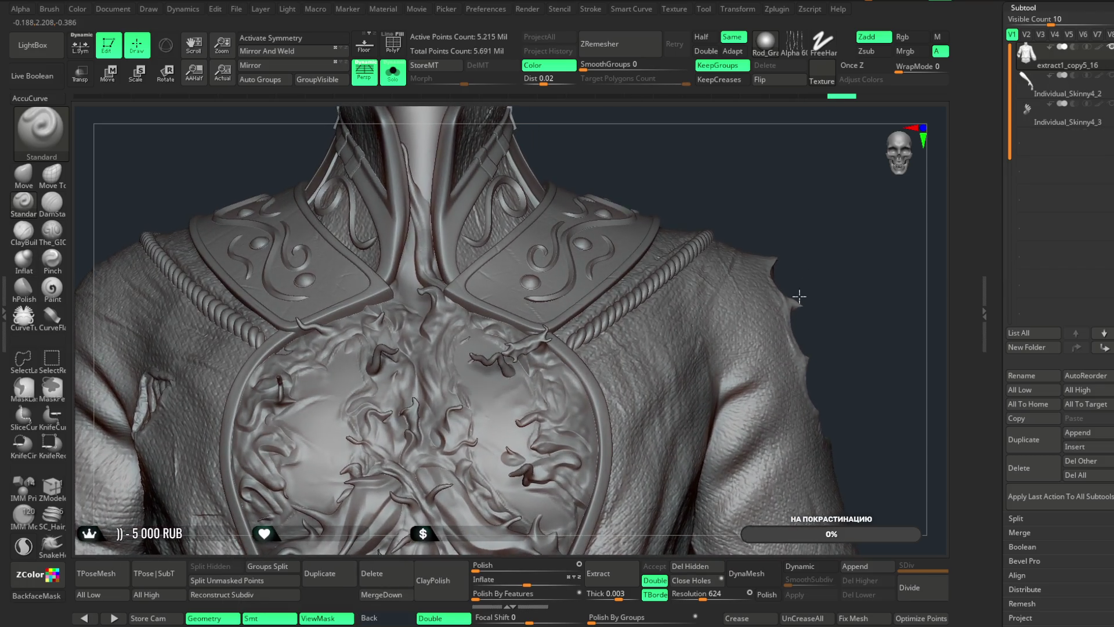
scroll(791, 225, down, 5)
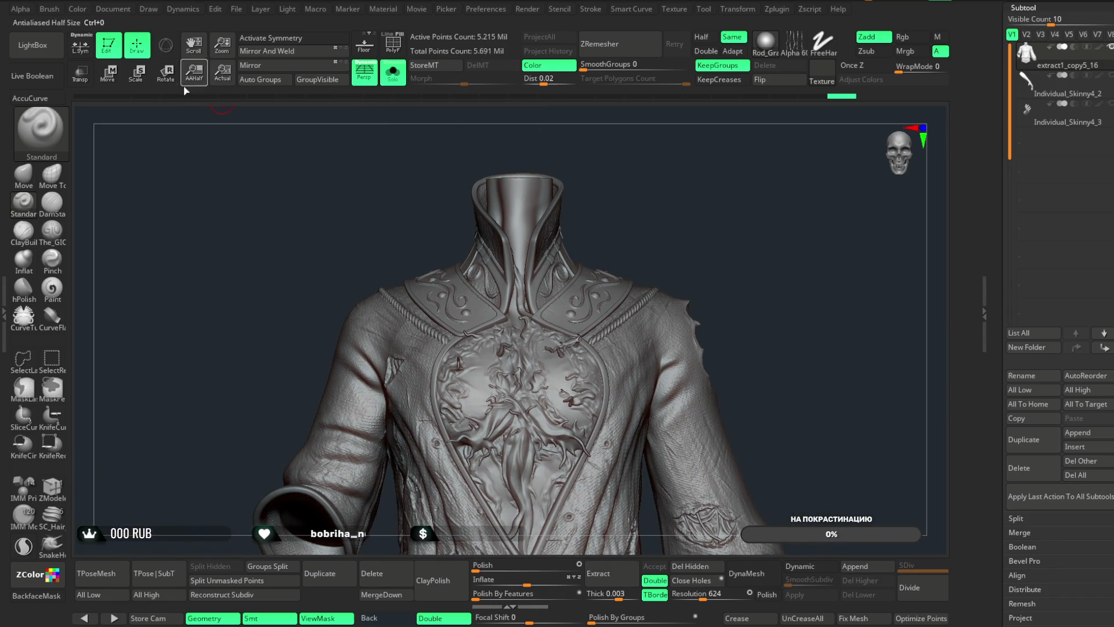
- Apply Remesh By Union to the merged jacket-and-rope via the Gizmo 3D, accept, and return to Draw
click(165, 74)
click(166, 45)
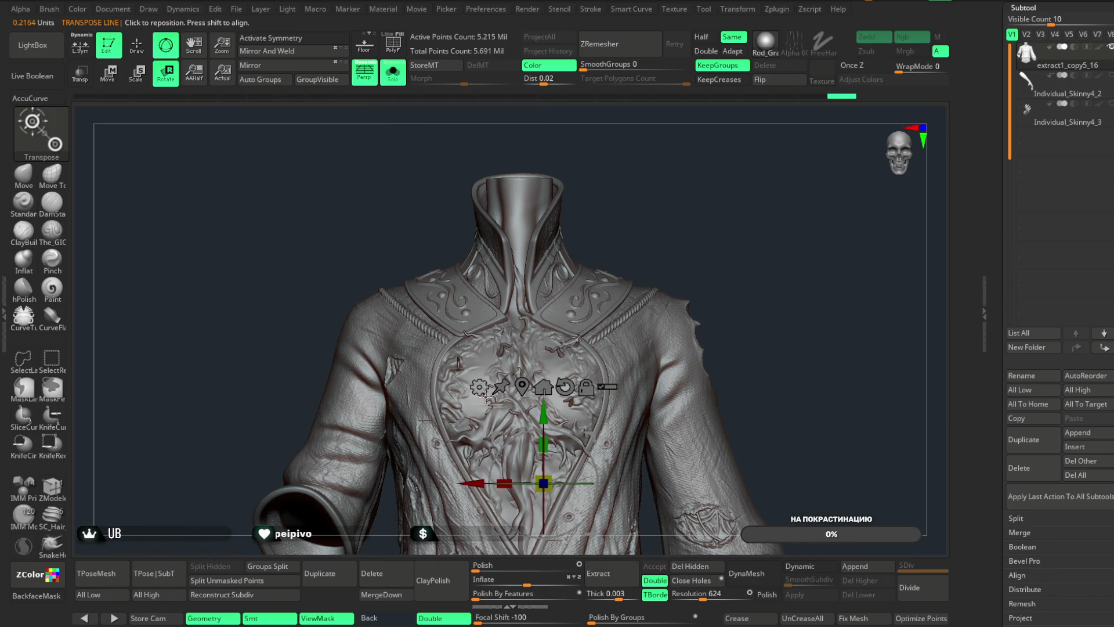
click(481, 390)
click(719, 469)
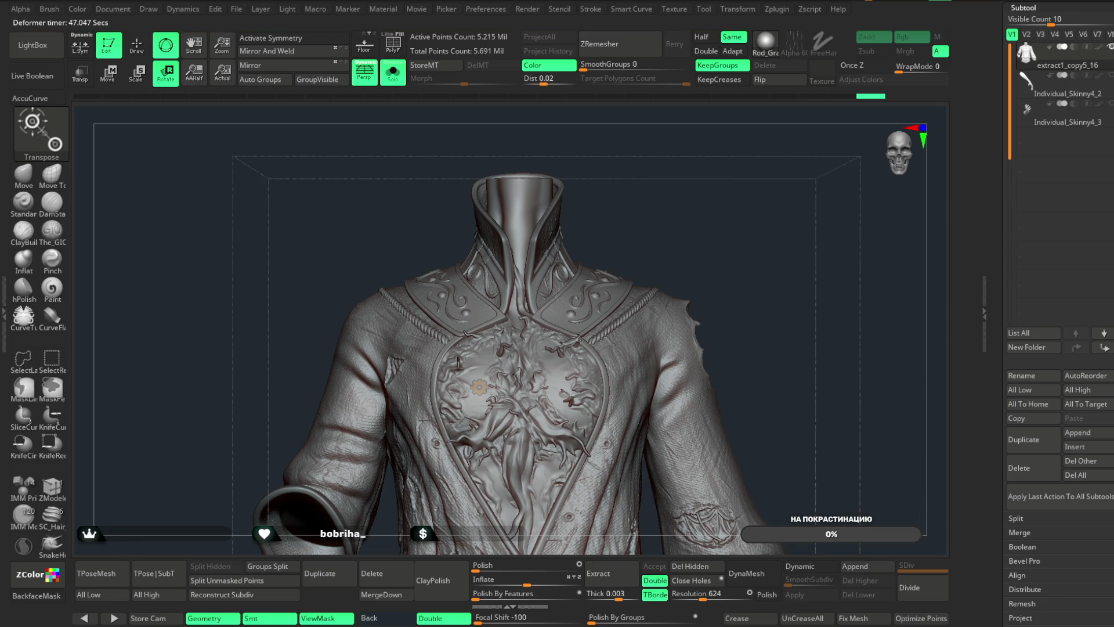
click(479, 387)
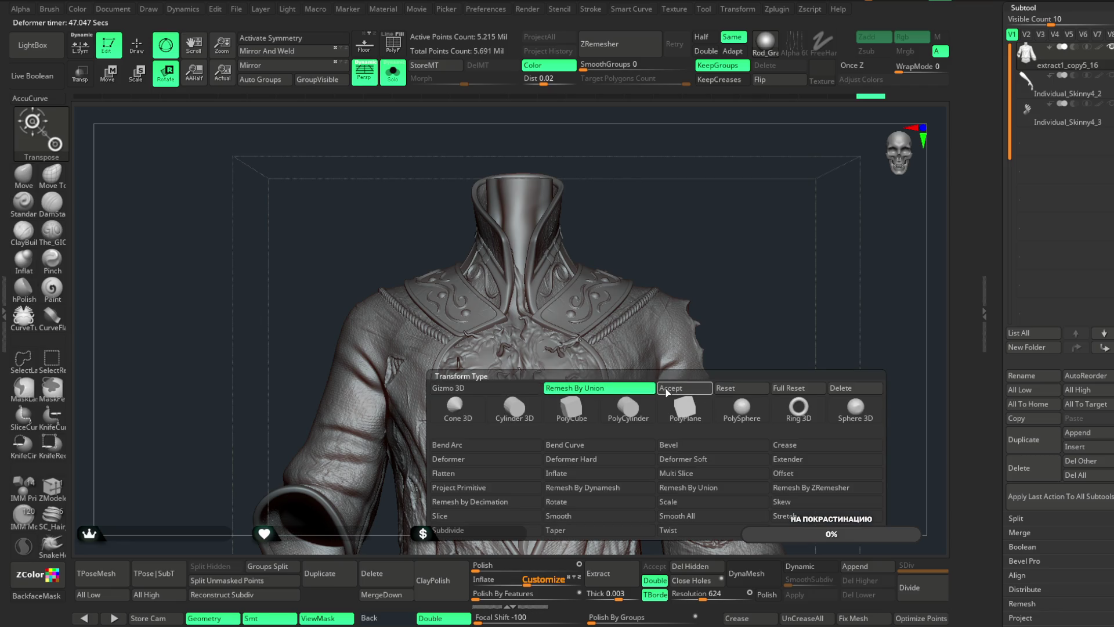
key(q)
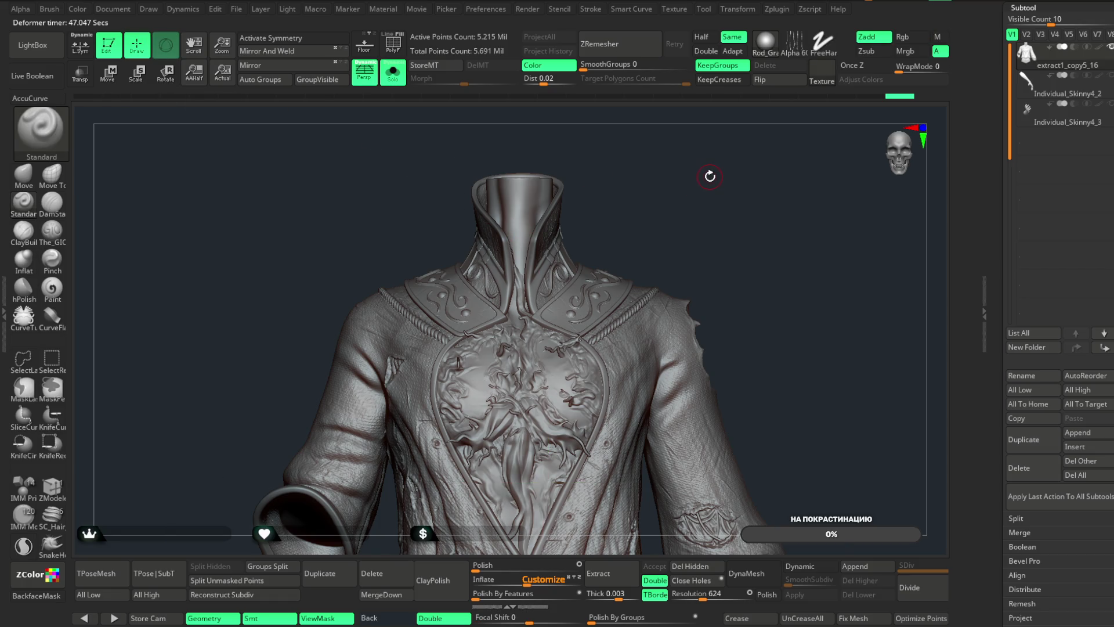
- Isolate the two rope pieces and split the hidden jacket away from them
mouse_move(761, 287)
mouse_down()
mouse_move(734, 244)
mouse_move(747, 179)
mouse_move(819, 177)
mouse_move(749, 187)
mouse_up()
key(ctrl+shift)
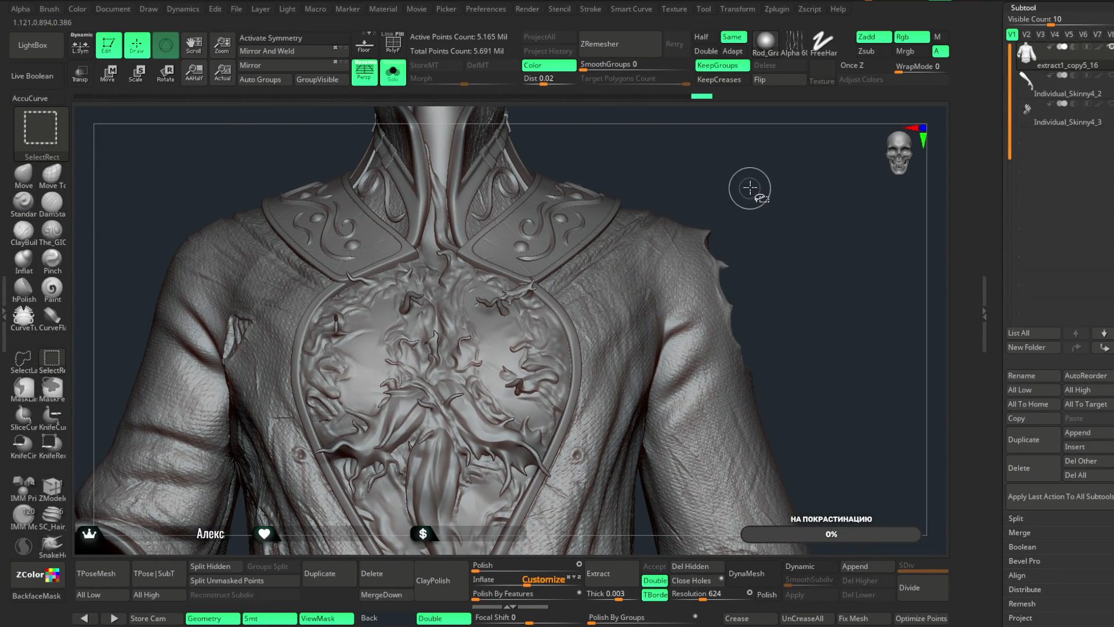
ctrl+shift+click(760, 200)
click(210, 566)
scroll(602, 410, up, 10)
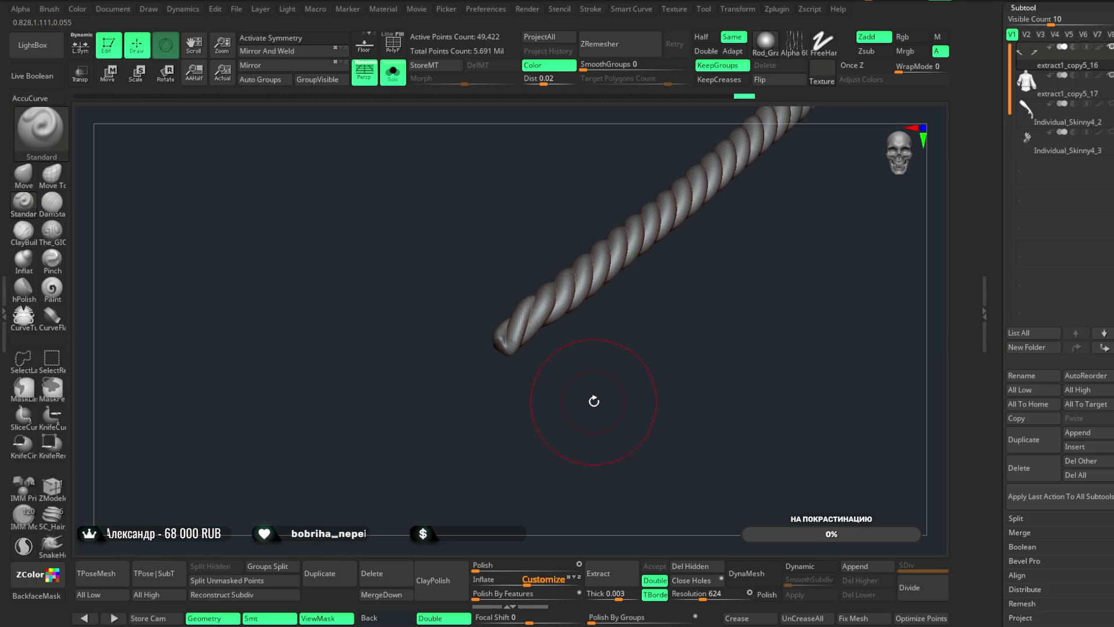
- Slice off the right and left rope ends with the KnifeCurve brush
key(b)
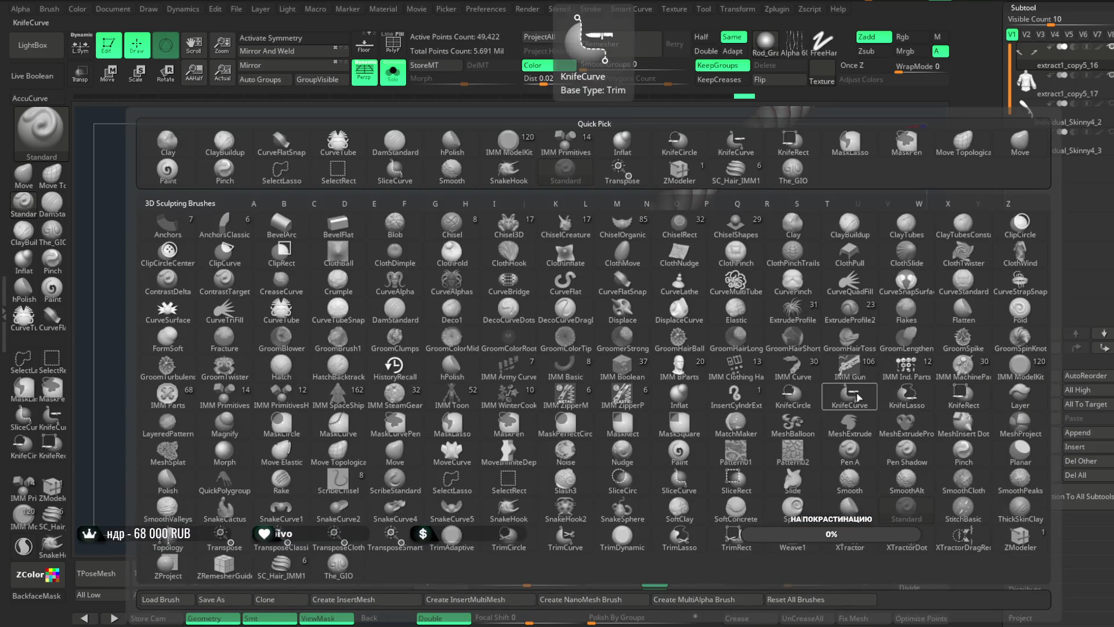
click(858, 399)
click(814, 422)
ctrl+shift+drag(564, 406, 473, 280)
mouse_move(522, 348)
mouse_down()
mouse_move(522, 386)
mouse_move(551, 393)
mouse_up()
key(ctrl+shift)
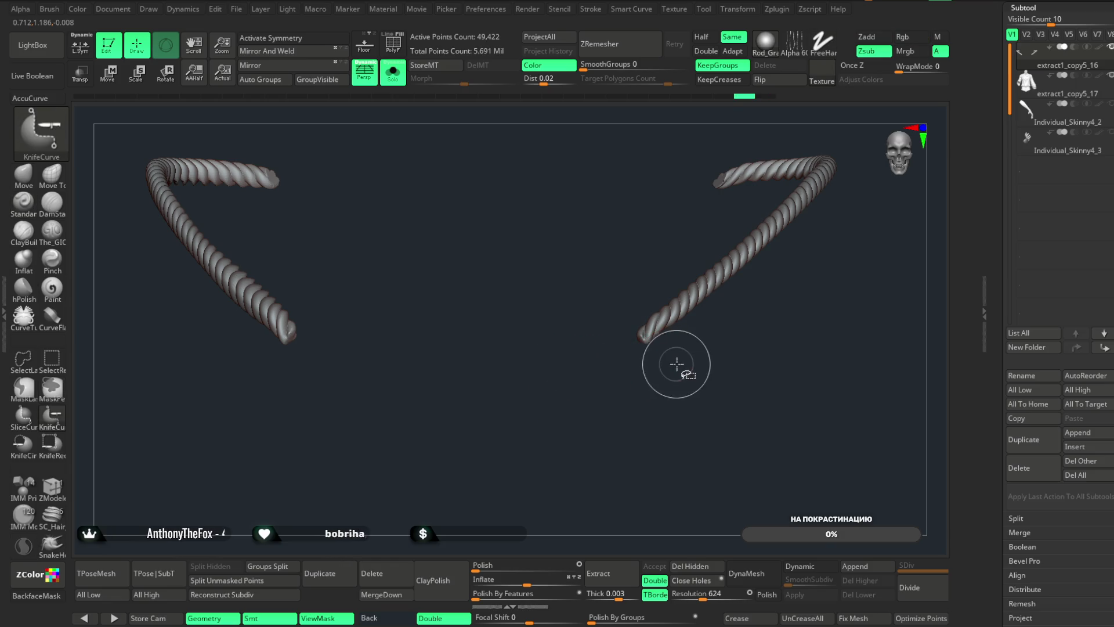
mouse_move(330, 306)
mouse_down()
mouse_move(340, 310)
mouse_move(322, 311)
mouse_move(263, 365)
mouse_move(264, 398)
mouse_up()
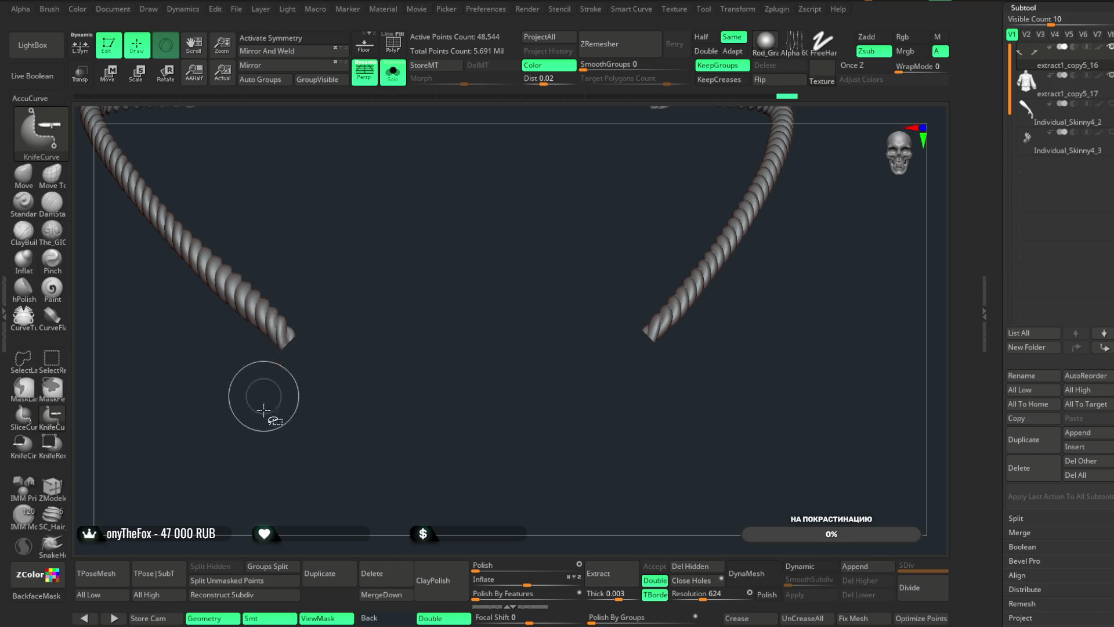
drag(530, 448, 509, 500)
- Zoom in on the right rope and begin smoothing its cut end
mouse_move(631, 353)
mouse_down()
mouse_move(616, 510)
mouse_move(615, 368)
mouse_move(604, 410)
mouse_move(557, 398)
mouse_move(572, 393)
mouse_move(550, 358)
mouse_up()
key(space)
key(space)
shift+drag(500, 437, 465, 330)
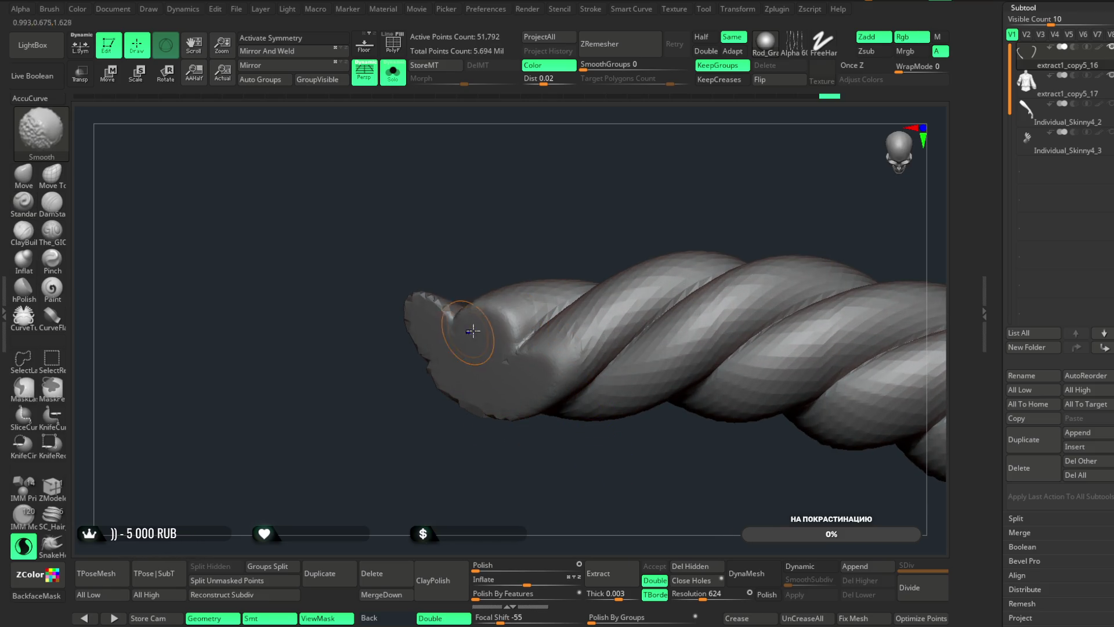
- Smooth both cut rope tips into rounded ends, orbiting between strokes
mouse_move(492, 485)
mouse_down()
mouse_move(417, 318)
mouse_move(377, 360)
mouse_up()
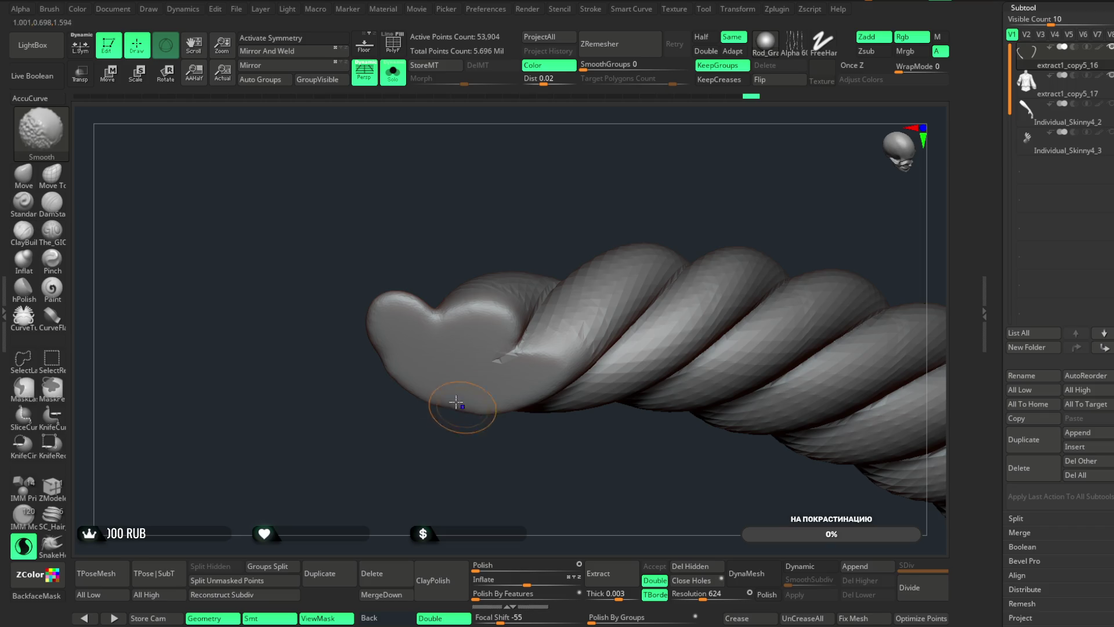
mouse_move(493, 406)
mouse_down()
mouse_move(458, 408)
mouse_move(498, 503)
mouse_move(514, 214)
mouse_move(542, 361)
mouse_move(528, 211)
mouse_up()
alt+drag(487, 397, 454, 479)
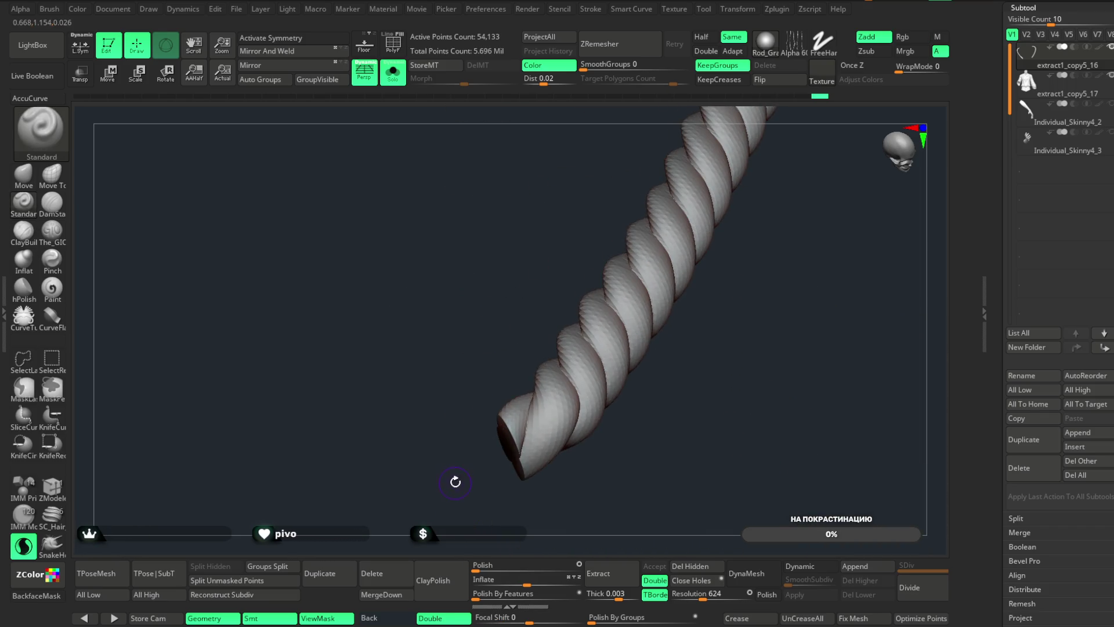
shift+drag(521, 463, 496, 449)
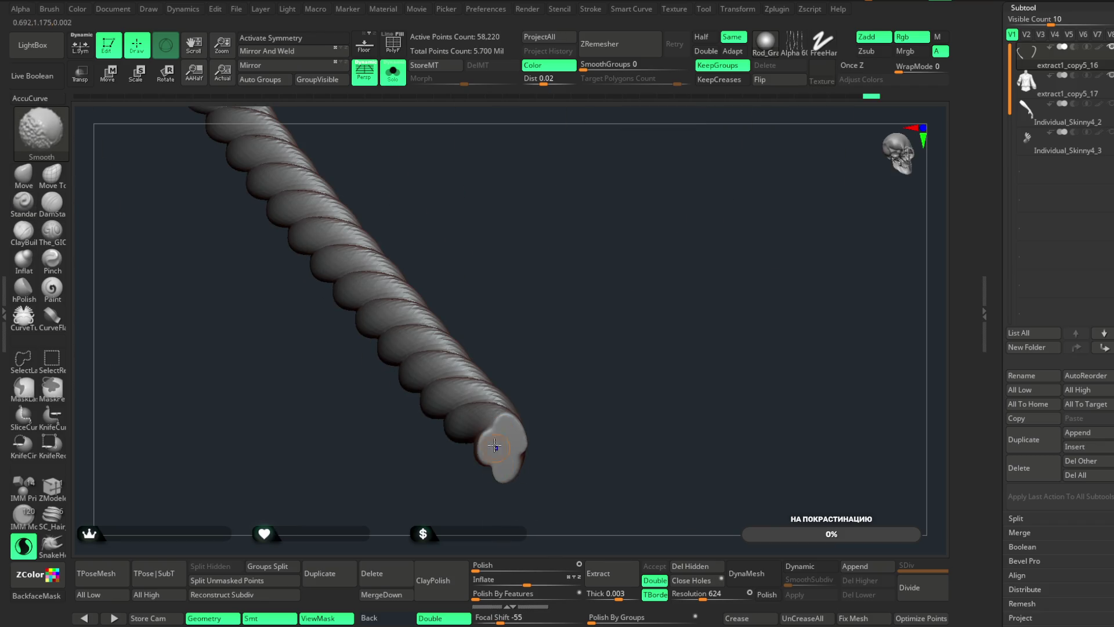
alt+drag(520, 488, 394, 381)
mouse_move(516, 424)
mouse_down()
mouse_move(771, 373)
mouse_move(718, 378)
mouse_move(793, 445)
mouse_up()
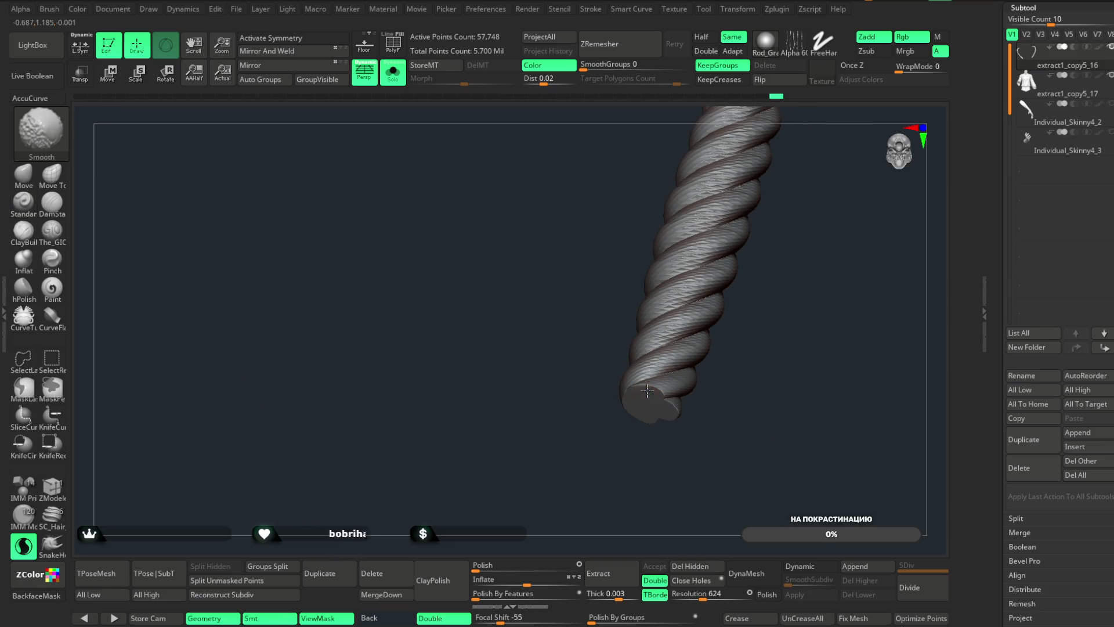
mouse_move(633, 425)
mouse_down()
mouse_move(708, 346)
mouse_move(644, 423)
mouse_move(691, 366)
mouse_move(473, 340)
mouse_move(533, 321)
mouse_move(584, 267)
mouse_move(557, 495)
mouse_move(540, 298)
mouse_up()
key(space)
- Turn off Solo to show the full jacket and orbit to face the collar and neck
key(shift+ctrl+s)
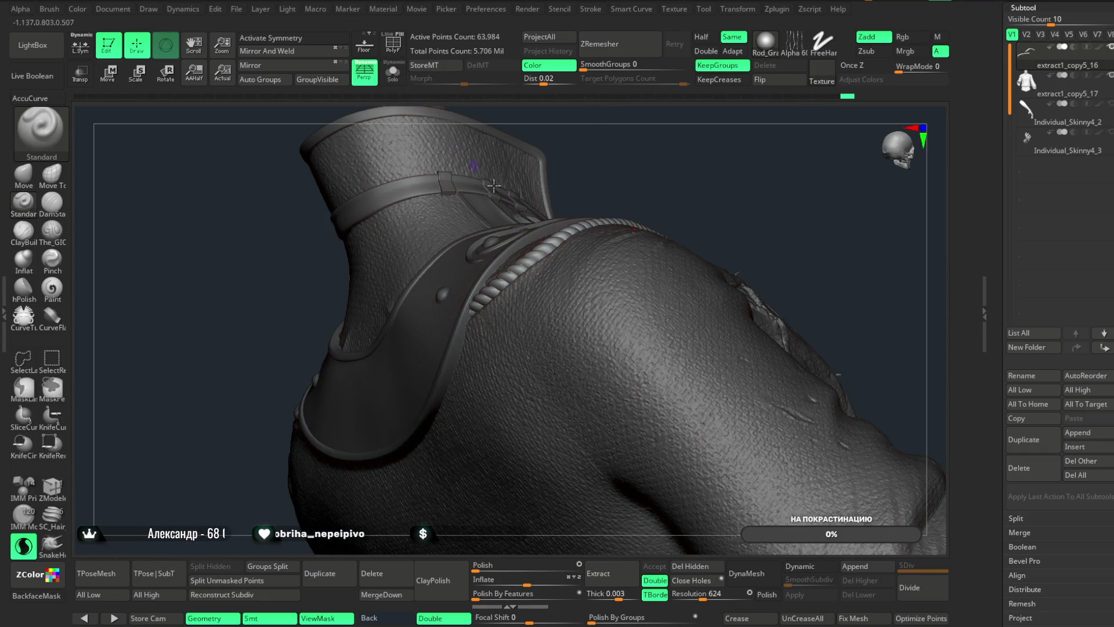
mouse_move(741, 184)
mouse_down()
mouse_move(806, 226)
mouse_move(847, 232)
mouse_up()
mouse_move(857, 167)
mouse_down()
mouse_move(746, 182)
mouse_move(748, 194)
mouse_move(787, 169)
mouse_move(852, 174)
mouse_move(641, 182)
mouse_move(639, 156)
mouse_move(709, 259)
mouse_up()
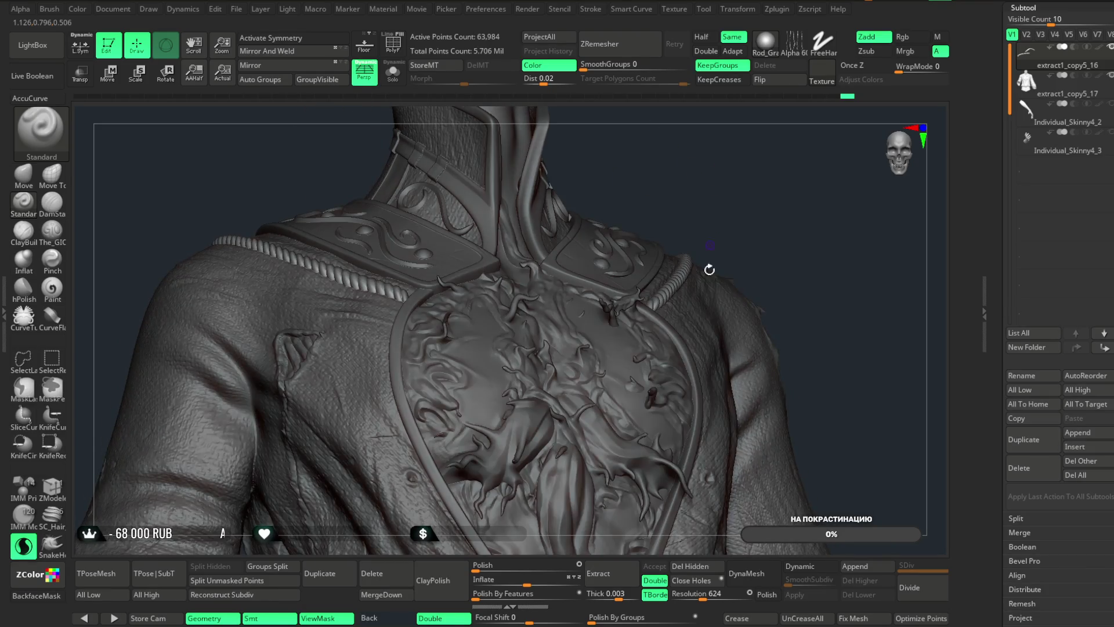
- Frame the whole jacket, view the collar band from the side, and reselect the rope subtool
alt+click(710, 258)
ctrl+shift+drag(767, 196, 337, 428)
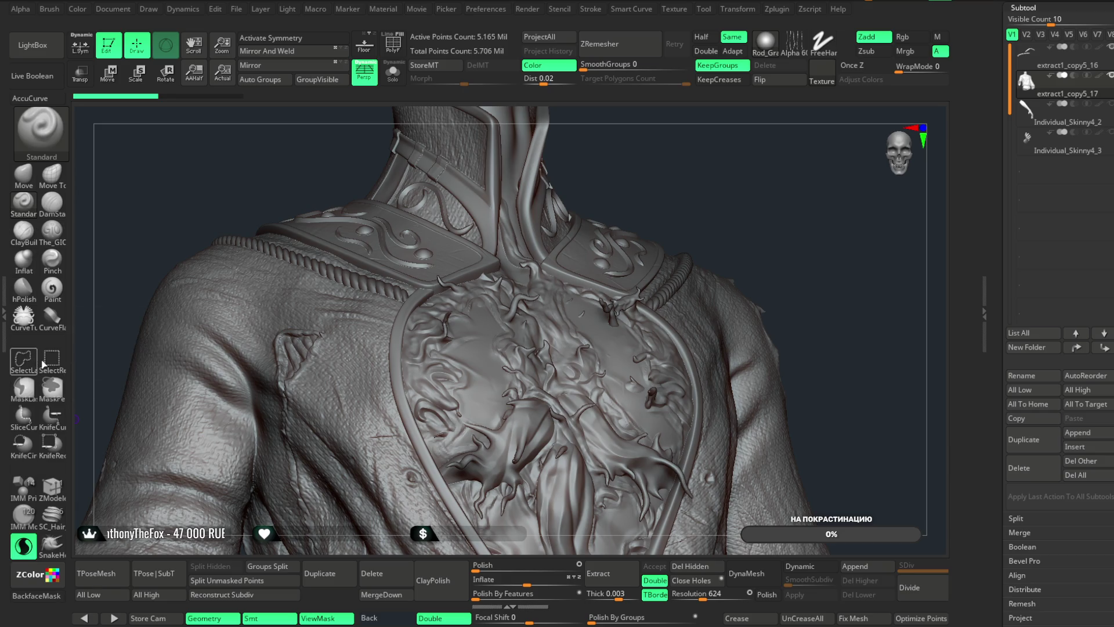
key(f)
mouse_move(766, 189)
mouse_down()
mouse_move(768, 219)
mouse_move(778, 169)
mouse_move(647, 164)
mouse_move(406, 325)
mouse_move(580, 441)
mouse_move(732, 416)
mouse_up()
mouse_move(717, 298)
mouse_down()
mouse_move(756, 204)
mouse_move(750, 319)
mouse_move(754, 189)
mouse_move(726, 236)
mouse_move(717, 435)
mouse_move(734, 299)
mouse_move(704, 180)
mouse_move(777, 186)
mouse_move(646, 276)
mouse_up()
alt+click(646, 276)
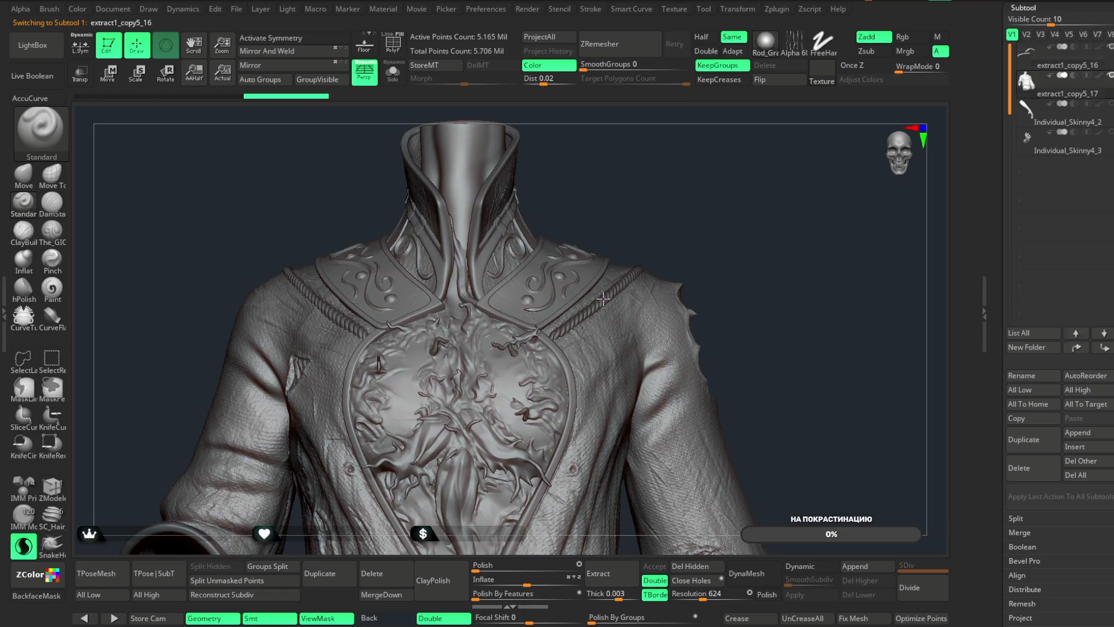
- Solo the rope subtool and DynaMesh it at resolution 1160, then frame both rope pieces
drag(714, 197, 718, 448)
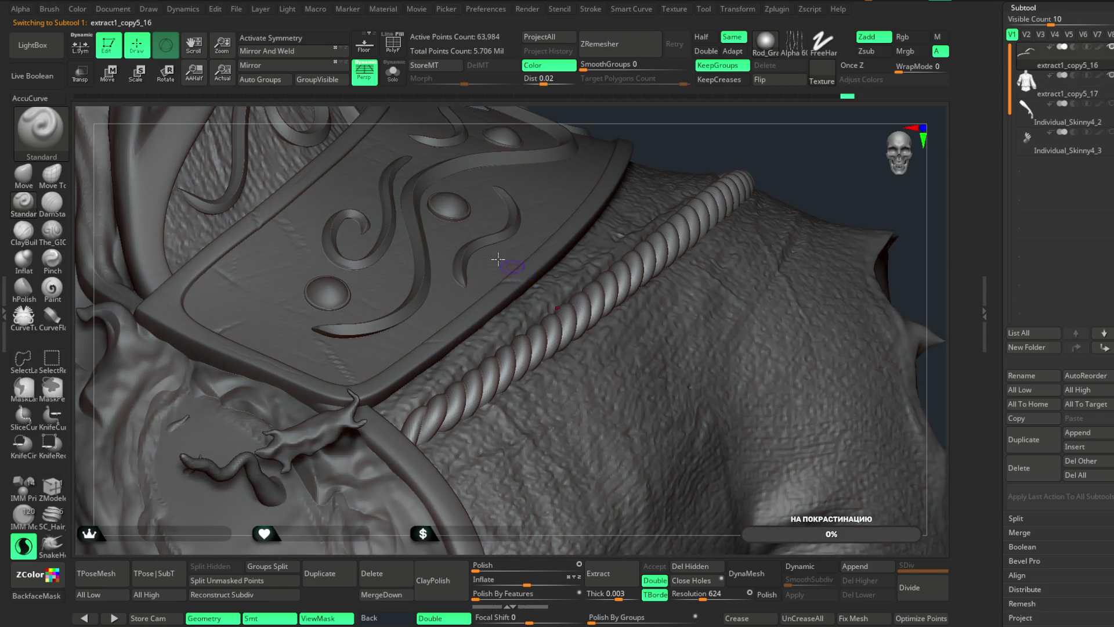
click(399, 82)
mouse_move(601, 314)
mouse_down()
mouse_move(671, 383)
mouse_move(716, 326)
mouse_move(707, 307)
mouse_move(694, 335)
mouse_move(705, 374)
mouse_up()
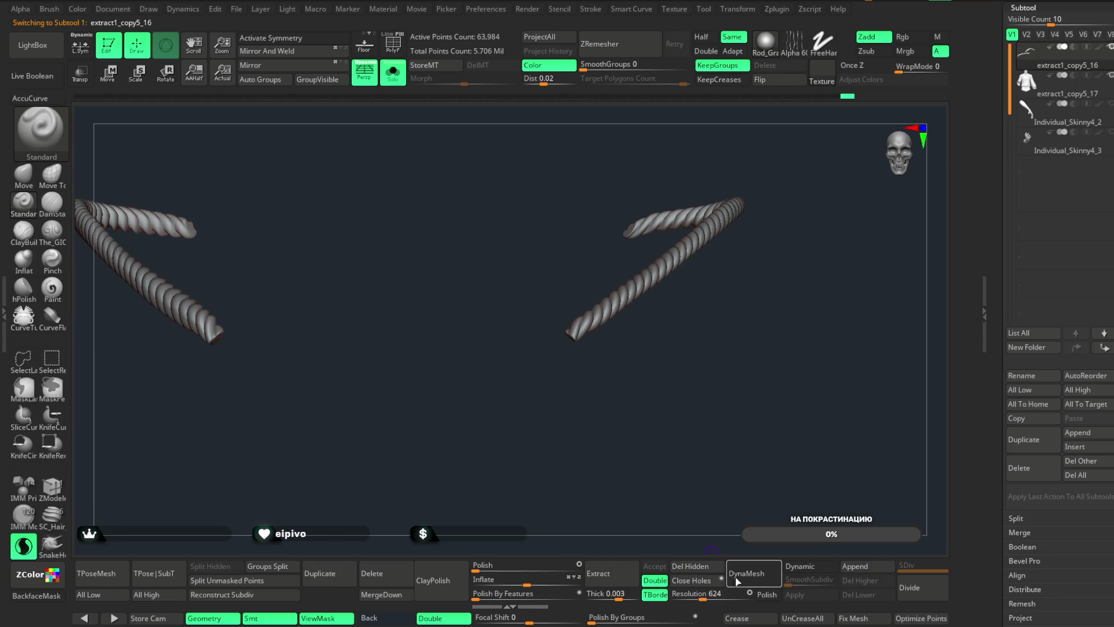
drag(710, 591, 721, 592)
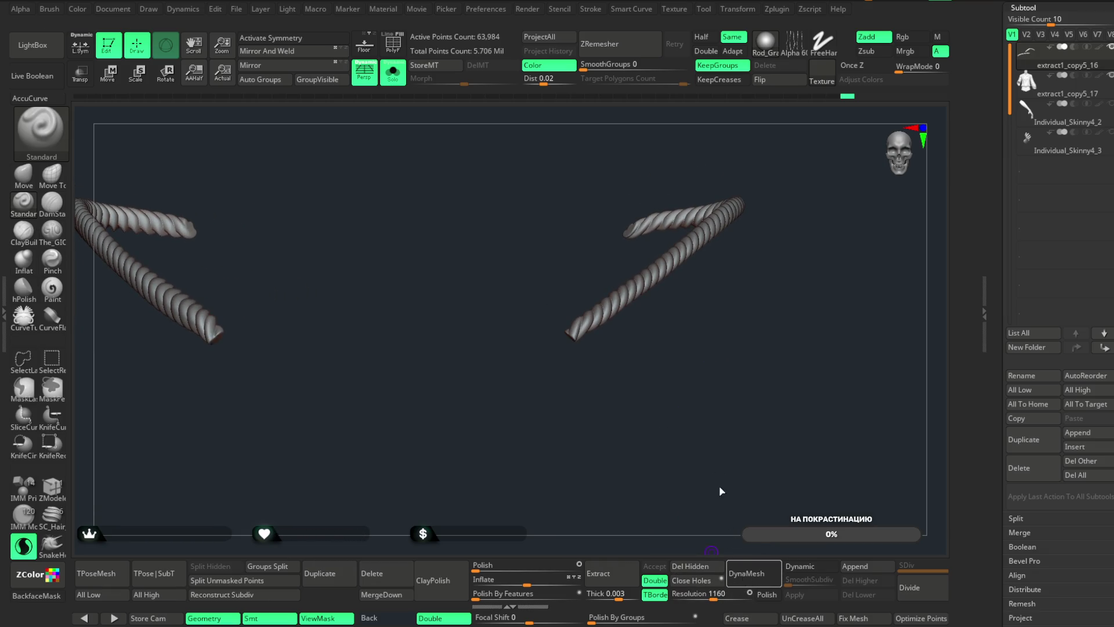
click(748, 573)
mouse_move(721, 436)
mouse_down()
mouse_move(746, 505)
mouse_move(742, 488)
mouse_up()
mouse_move(627, 371)
mouse_down()
mouse_move(731, 405)
mouse_move(721, 462)
mouse_move(719, 440)
mouse_move(691, 464)
mouse_move(738, 465)
mouse_up()
key(f)
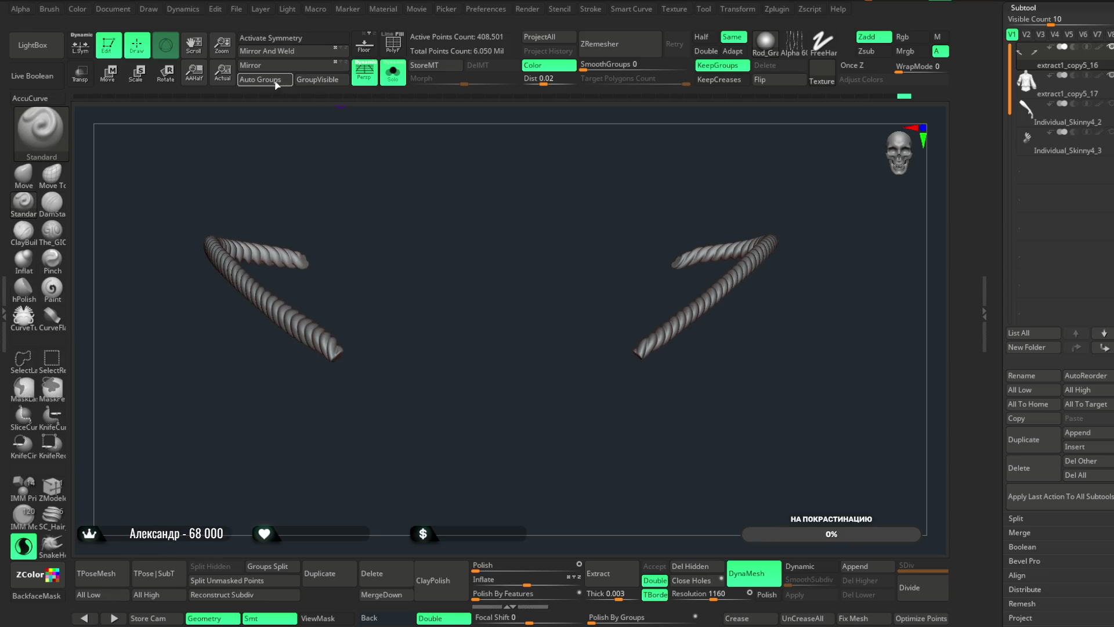
- Hide each rope in turn to check it, then show both and turn off Solo
ctrl+shift+click(688, 322)
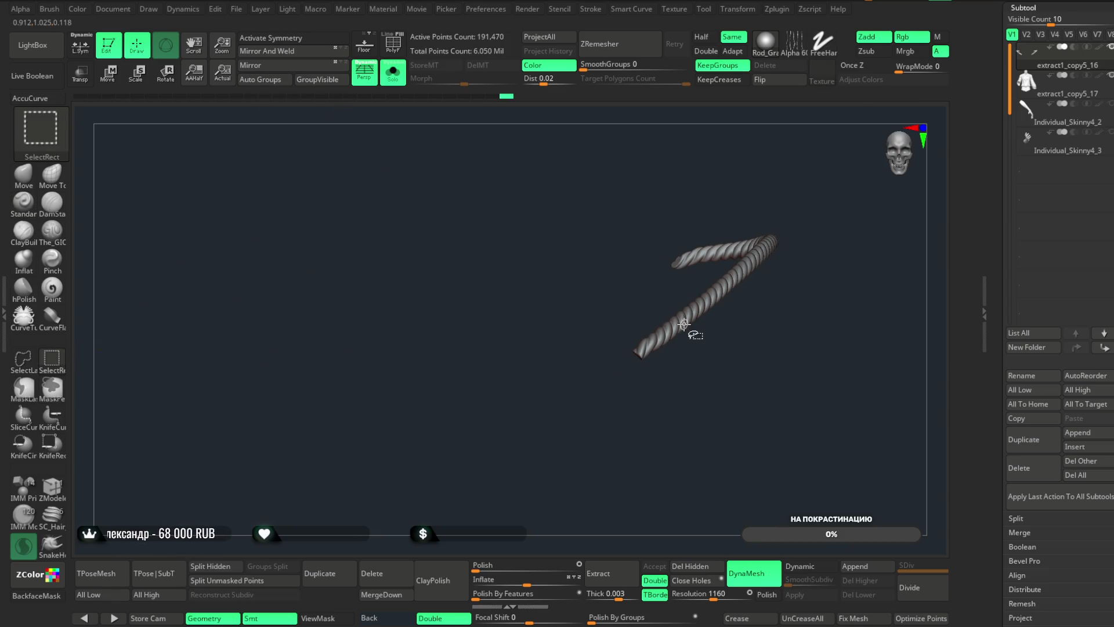
ctrl+shift+click(702, 360)
ctrl+shift+click(398, 354)
ctrl+shift+click(642, 398)
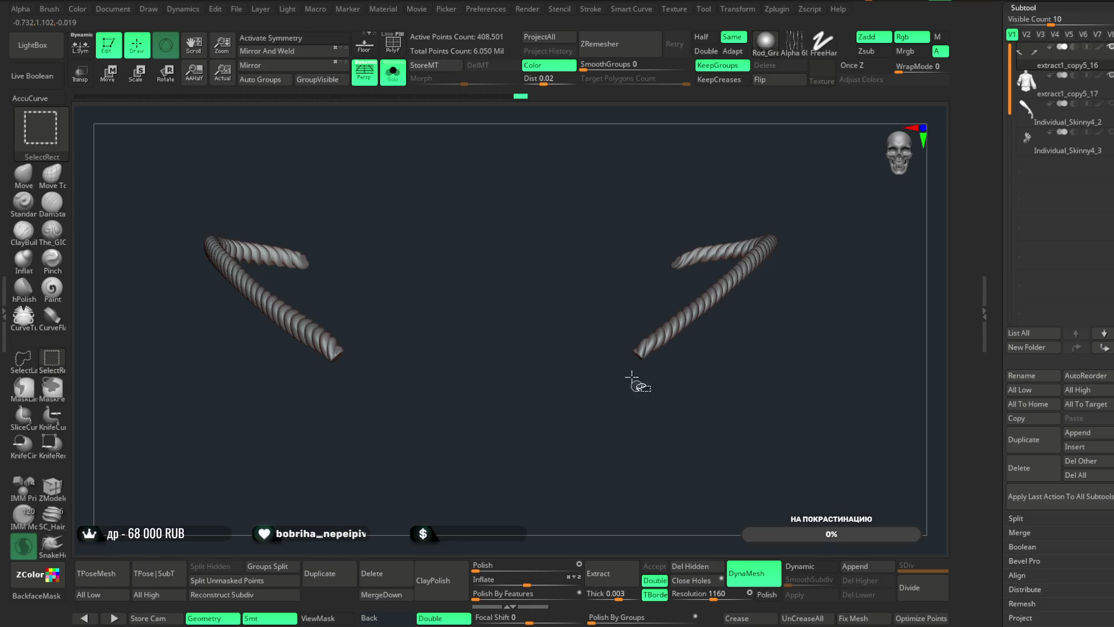
click(392, 73)
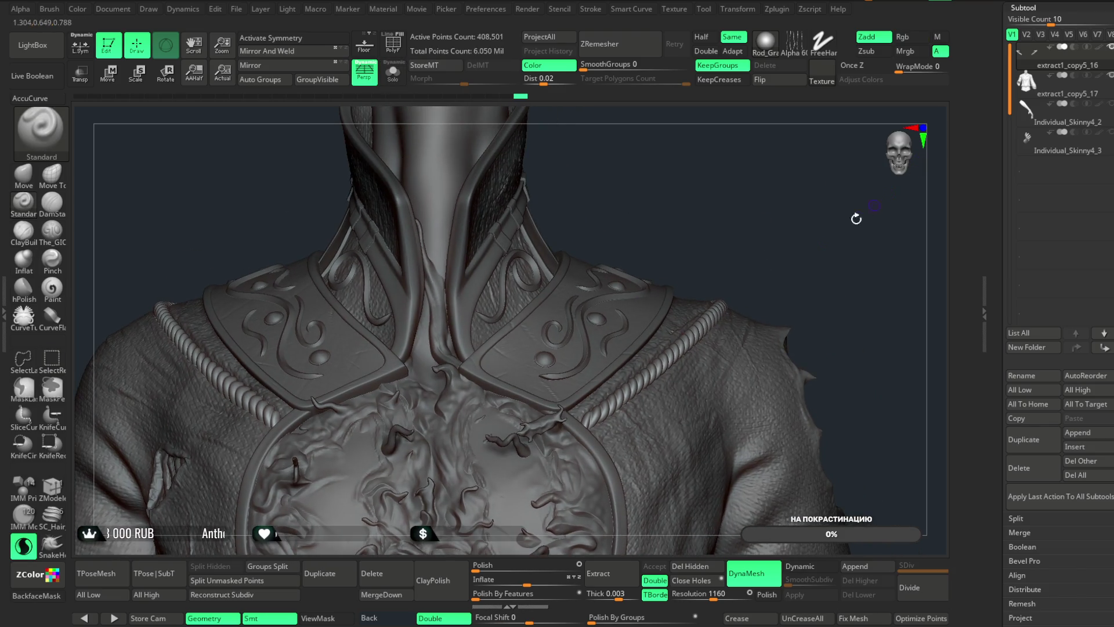
- MergeDown the rope into the jacket subtool extract1_copy5_16
click(372, 576)
click(351, 609)
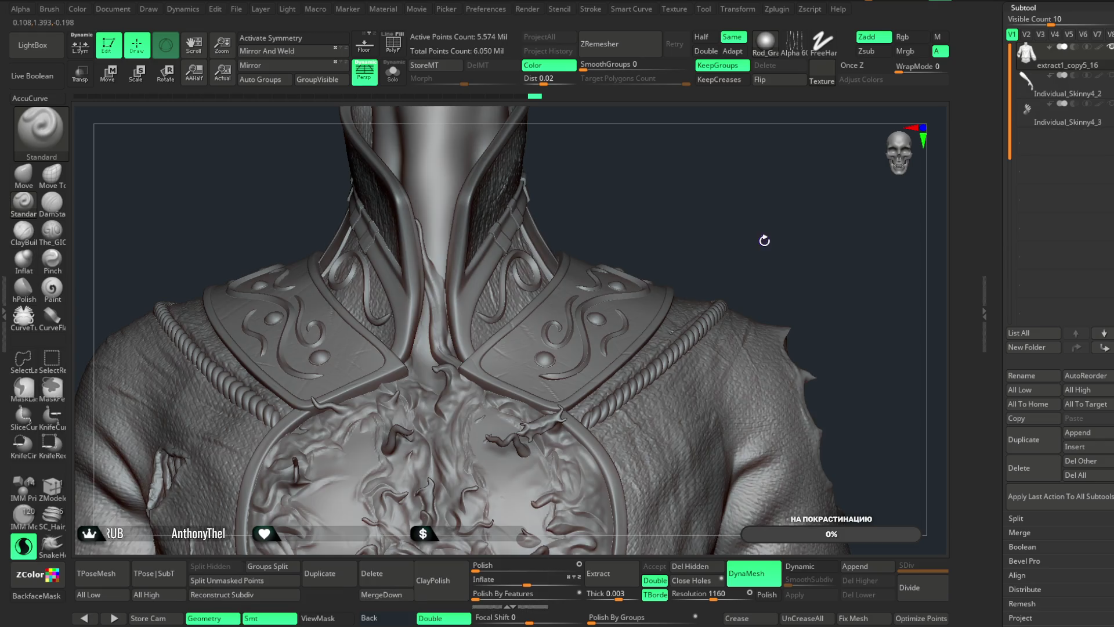
mouse_move(760, 246)
alt+right_down()
mouse_move(689, 190)
mouse_move(646, 350)
alt+right_up()
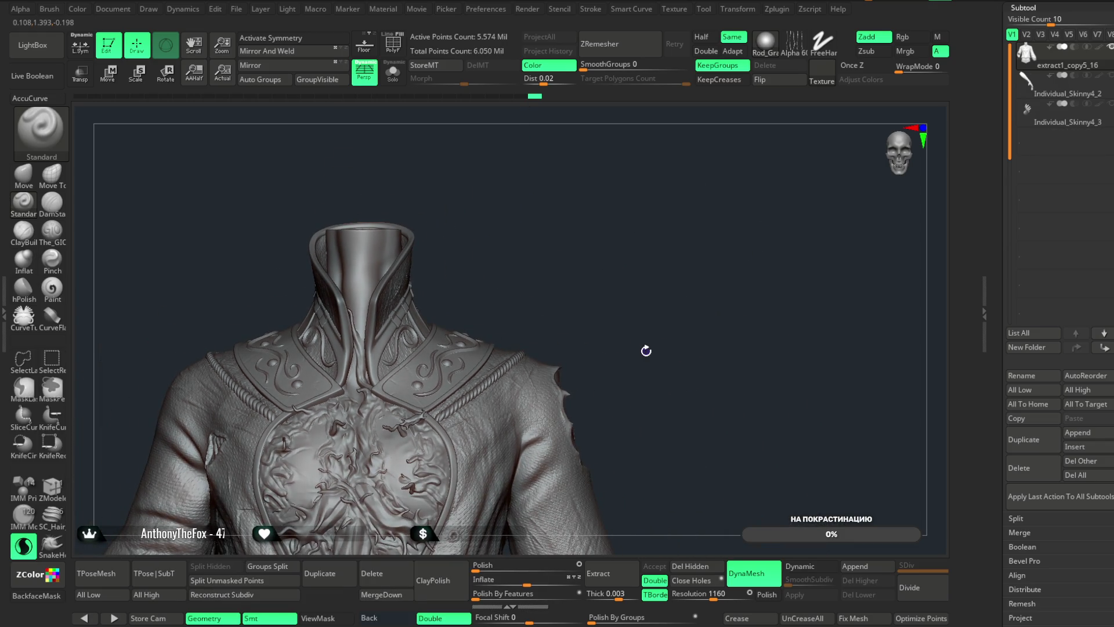
- Run Remesh By Union from the gizmo menu to fuse rope and jacket
click(107, 71)
mouse_move(604, 244)
alt+right_down()
mouse_move(620, 204)
mouse_move(676, 232)
mouse_move(649, 272)
alt+right_up()
click(362, 370)
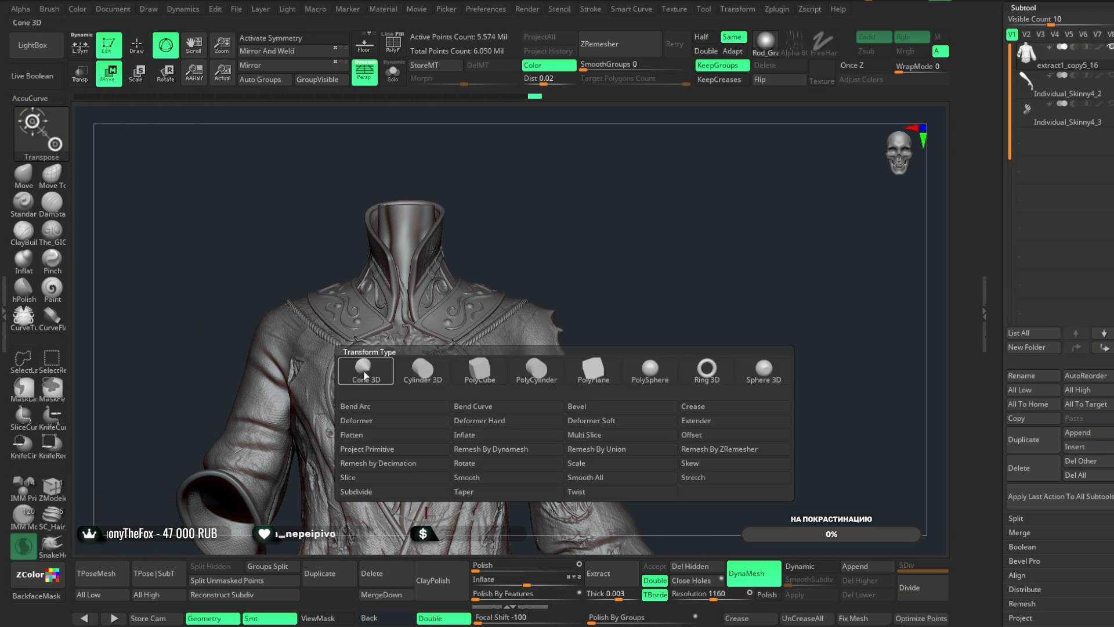
click(607, 455)
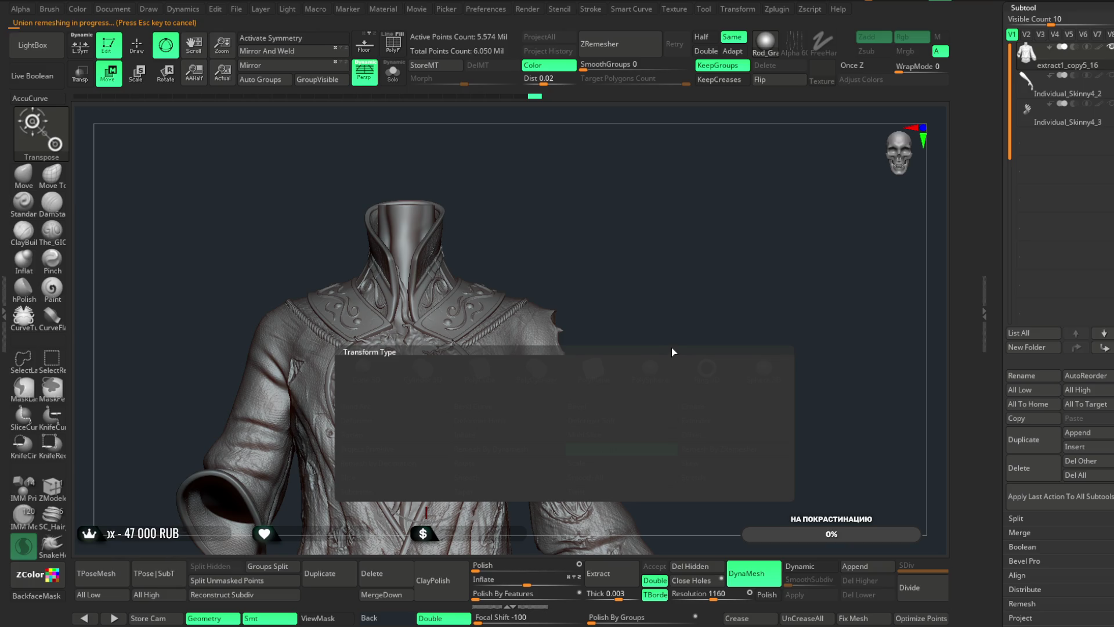
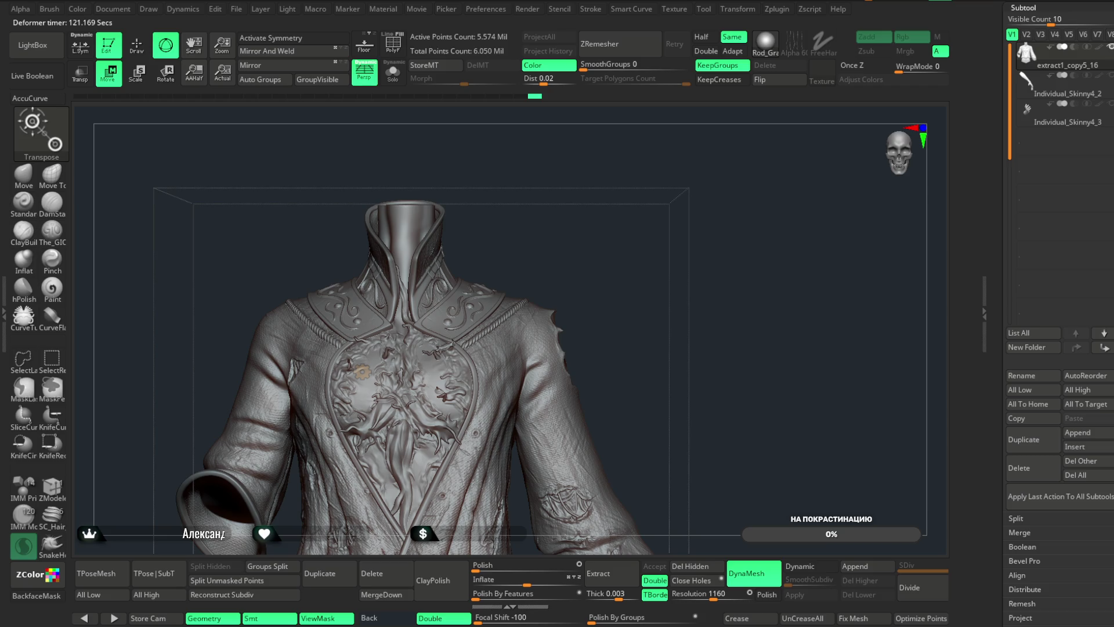
- Show the braided rope trim alone in Solo view as the active subtool, back in Draw mode
click(362, 371)
click(563, 387)
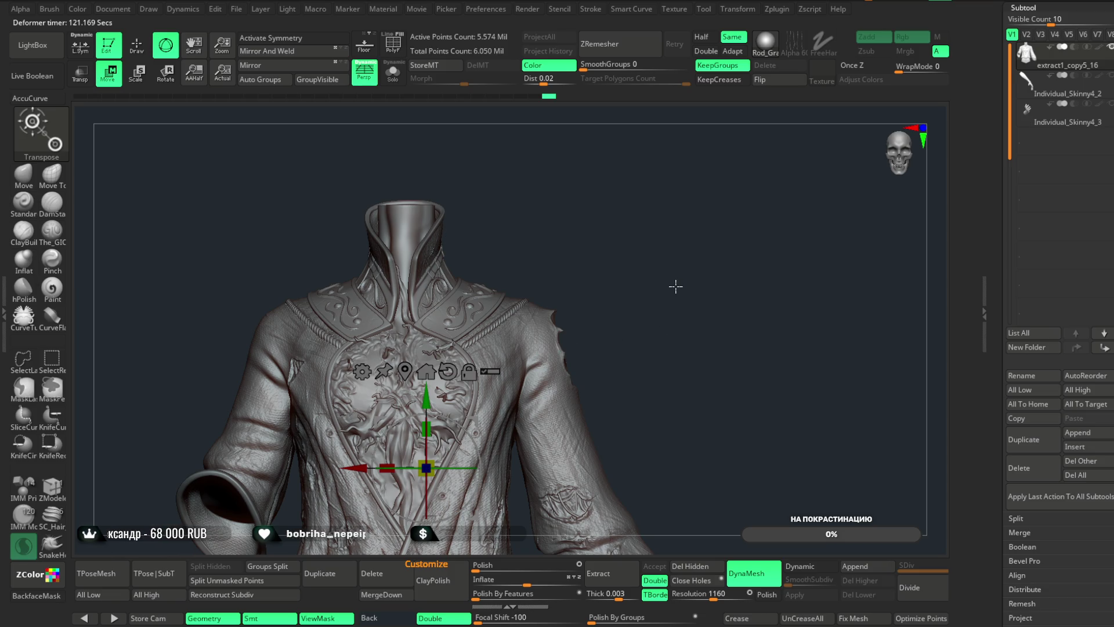
click(392, 71)
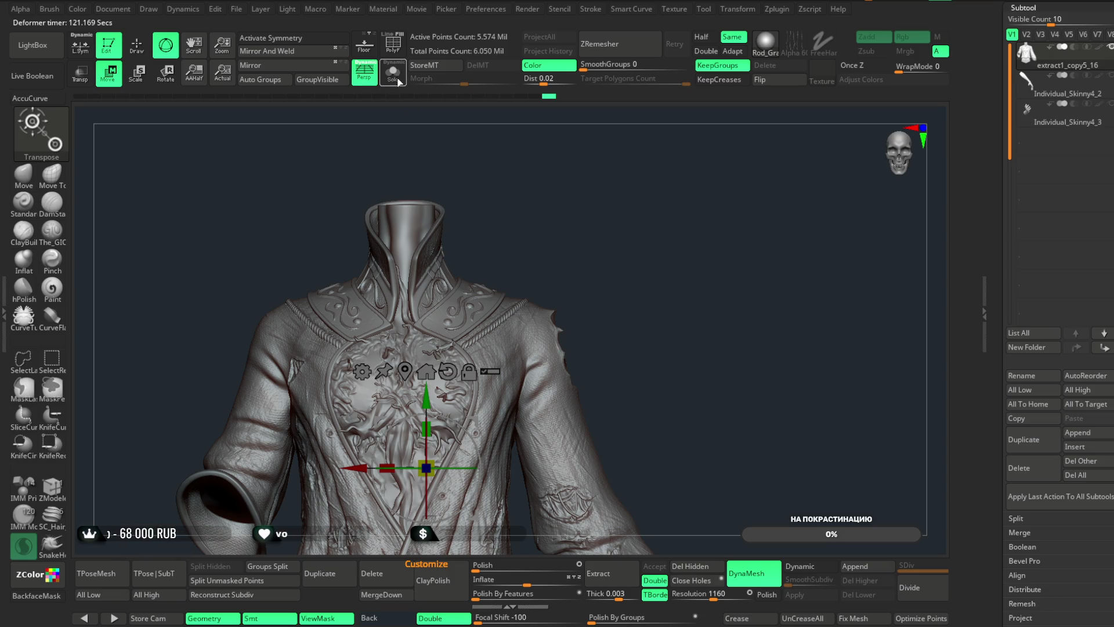
mouse_move(582, 194)
mouse_down()
mouse_move(590, 216)
mouse_move(522, 203)
mouse_up()
key(q)
scroll(638, 232, up, 5)
scroll(712, 276, down, 5)
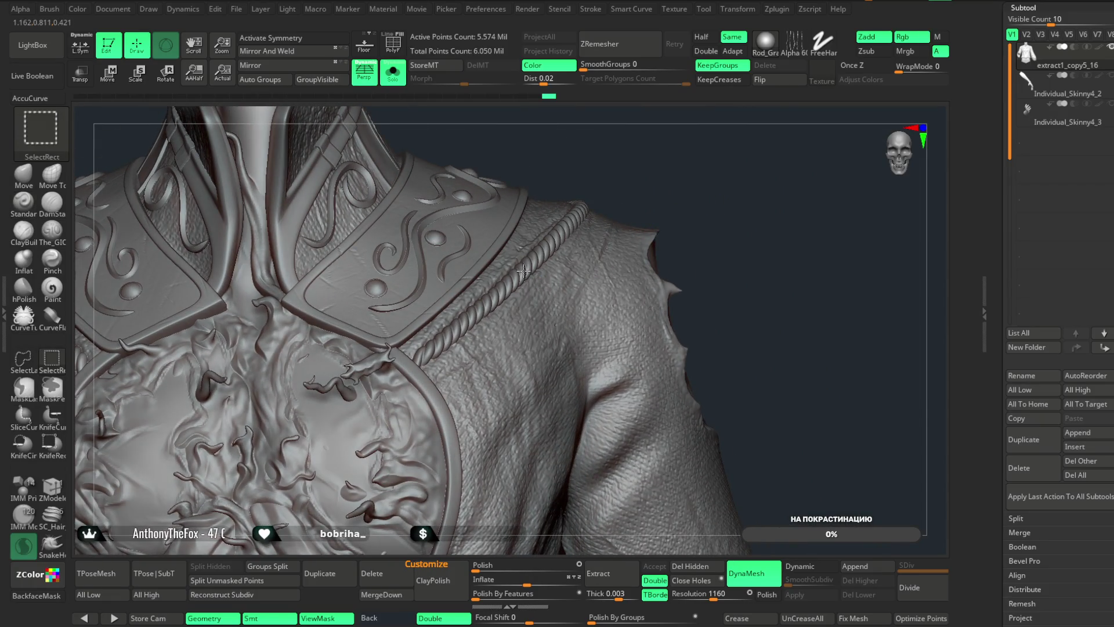
alt+click(528, 274)
scroll(681, 167, down, 4)
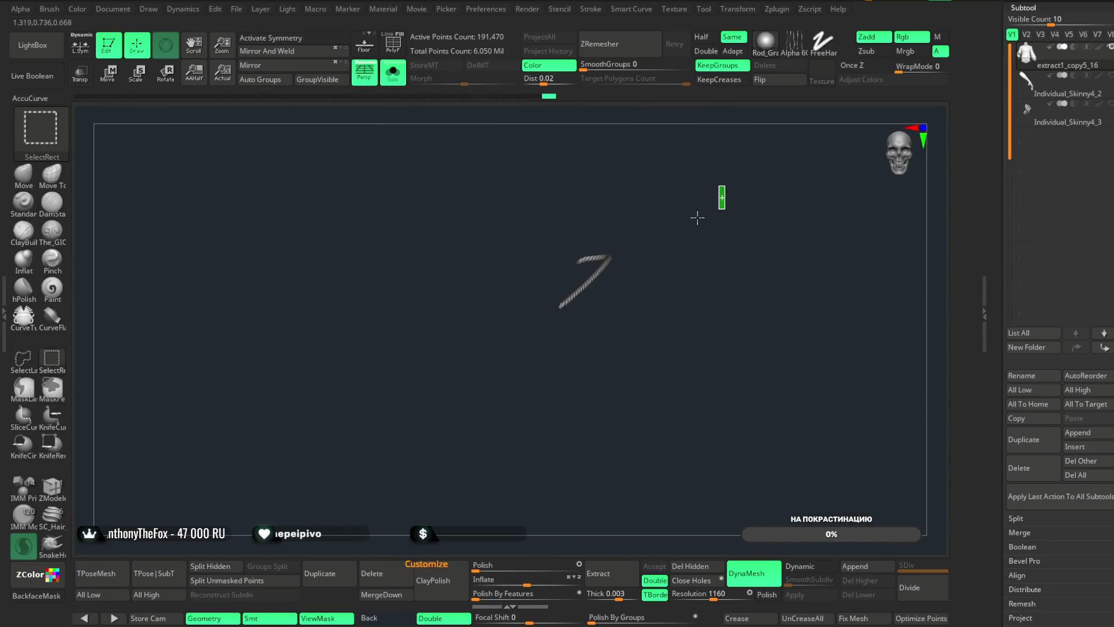
- Unhide the coat, split the hidden part into extract1_copy5_17, and check polygroups with PolyF
ctrl+shift+click(290, 298)
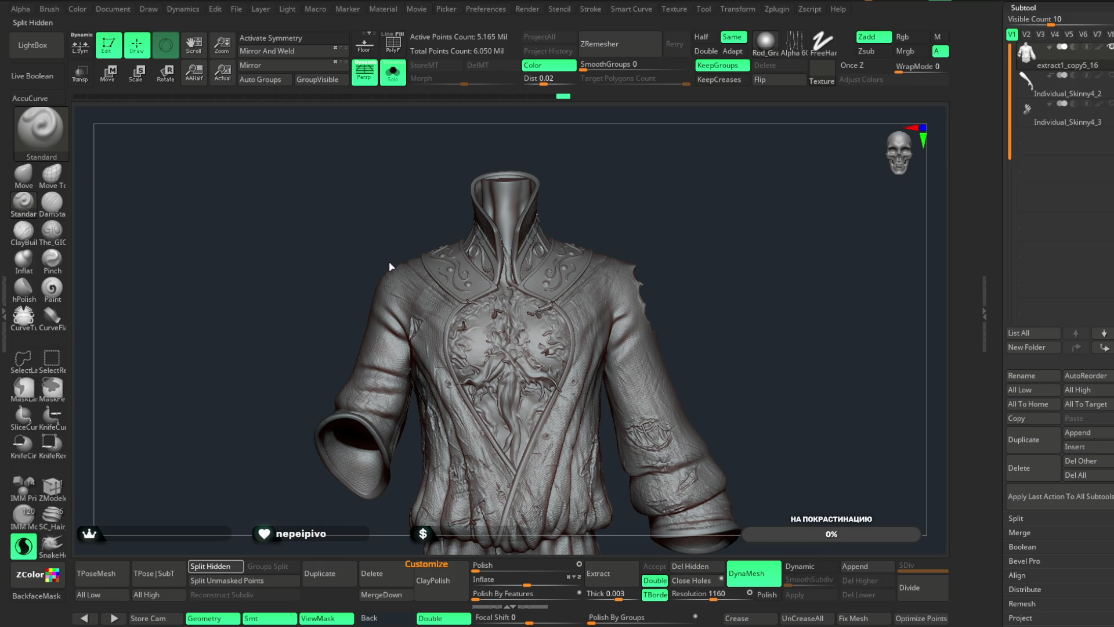
click(210, 566)
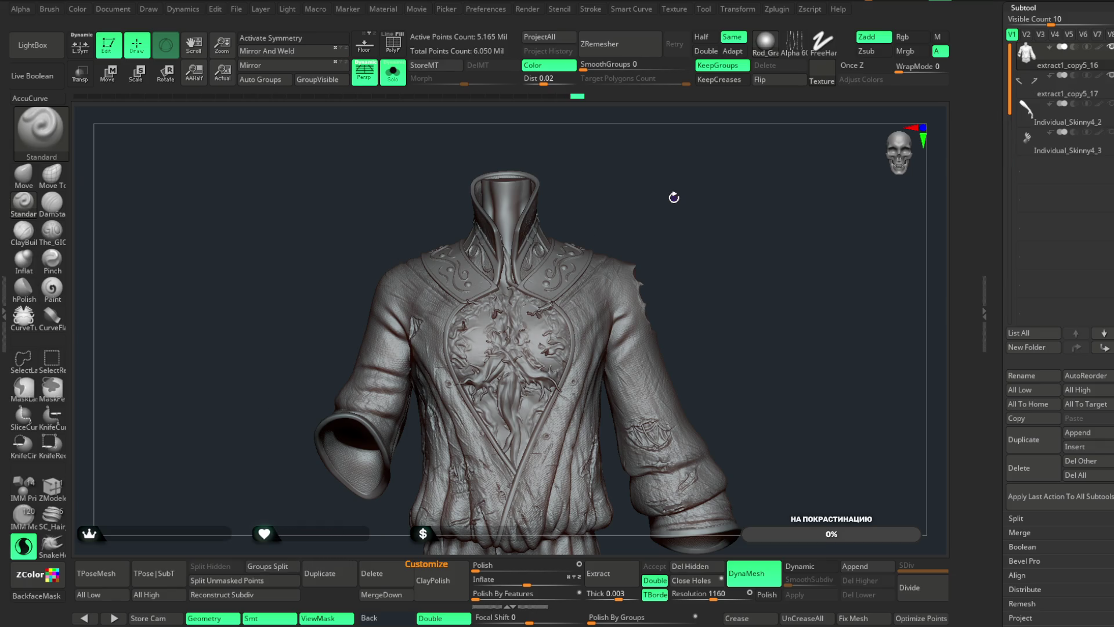
mouse_move(666, 229)
alt+mouse_down()
mouse_move(786, 152)
mouse_move(737, 186)
alt+mouse_up()
click(393, 43)
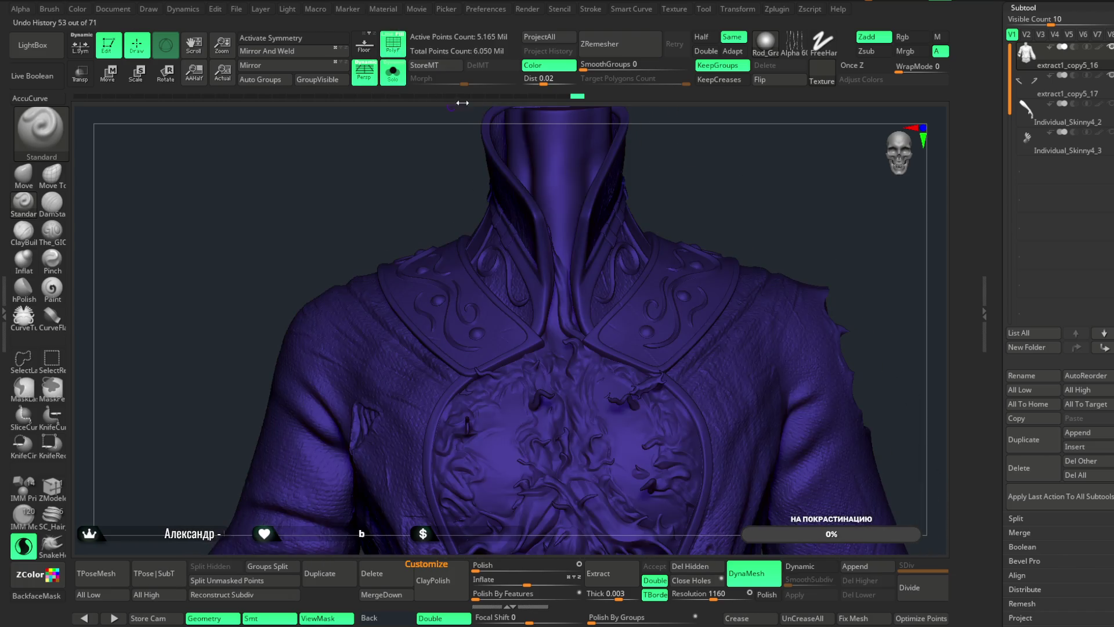
- Turn off the polygroup display and switch to the Move brush
click(393, 43)
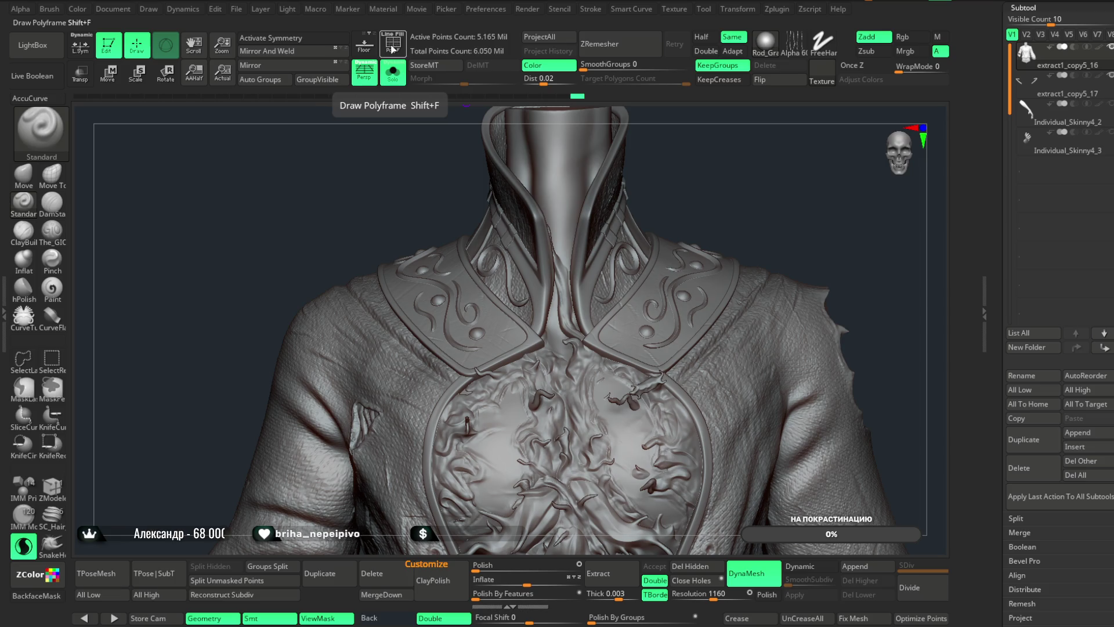
key(b)
key(m)
key(v)
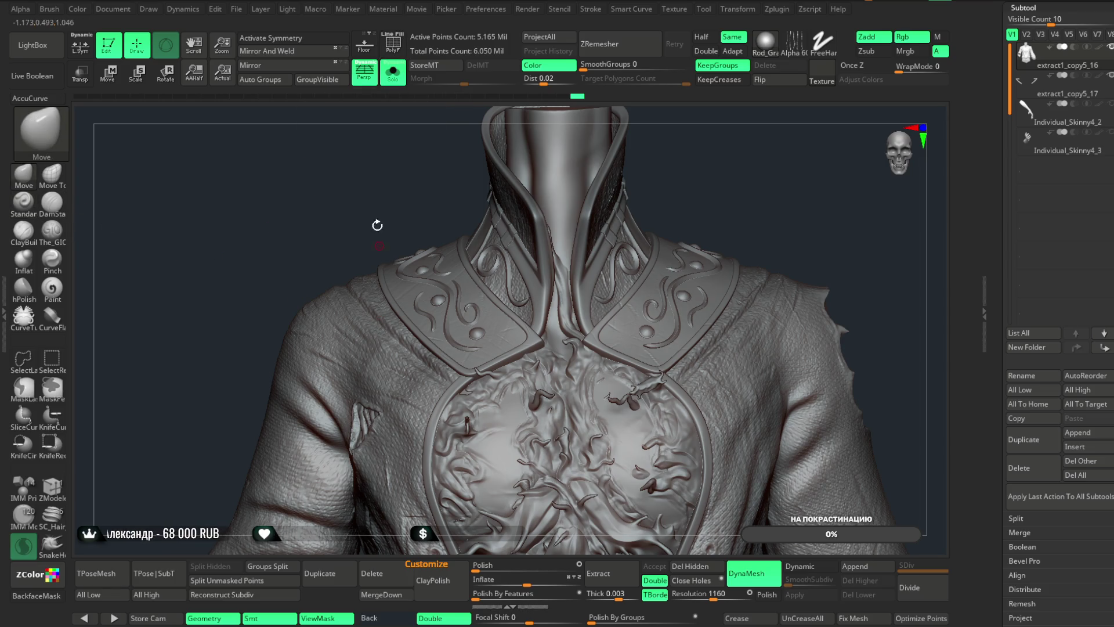
- Inspect the left collar plate, then load the extract1_copy5_12 character tool
alt+drag(378, 241, 396, 277)
mouse_move(396, 277)
ctrl+right_down()
mouse_move(394, 220)
mouse_move(421, 164)
mouse_move(430, 192)
mouse_move(489, 149)
mouse_move(407, 127)
mouse_move(348, 167)
mouse_move(522, 406)
ctrl+right_up()
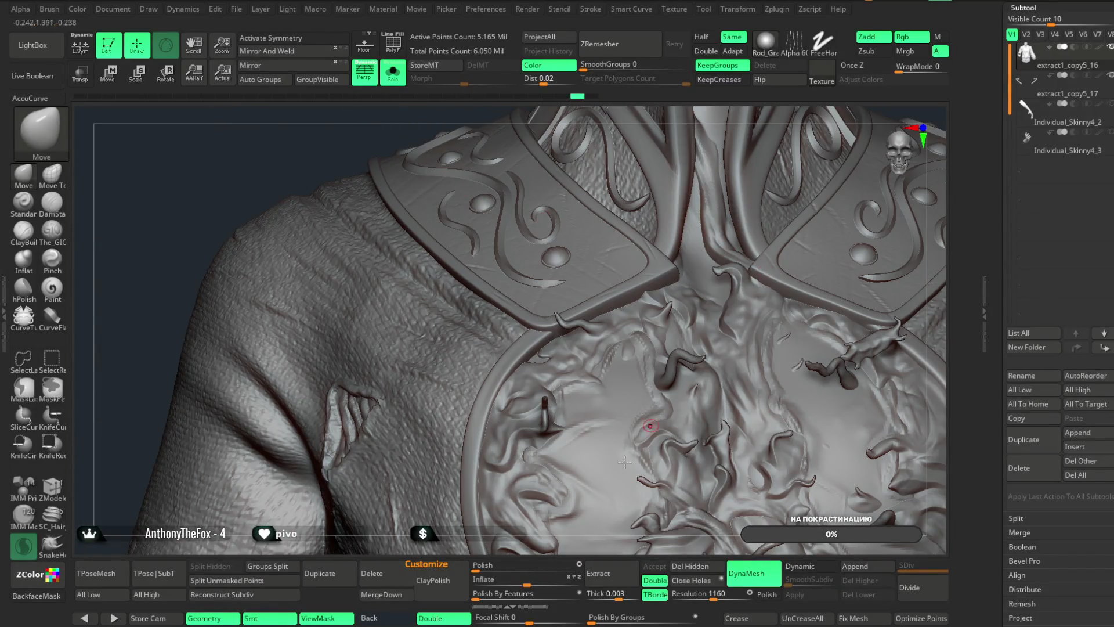
mouse_move(570, 548)
right_down()
mouse_move(594, 288)
mouse_move(746, 246)
mouse_move(808, 209)
right_up()
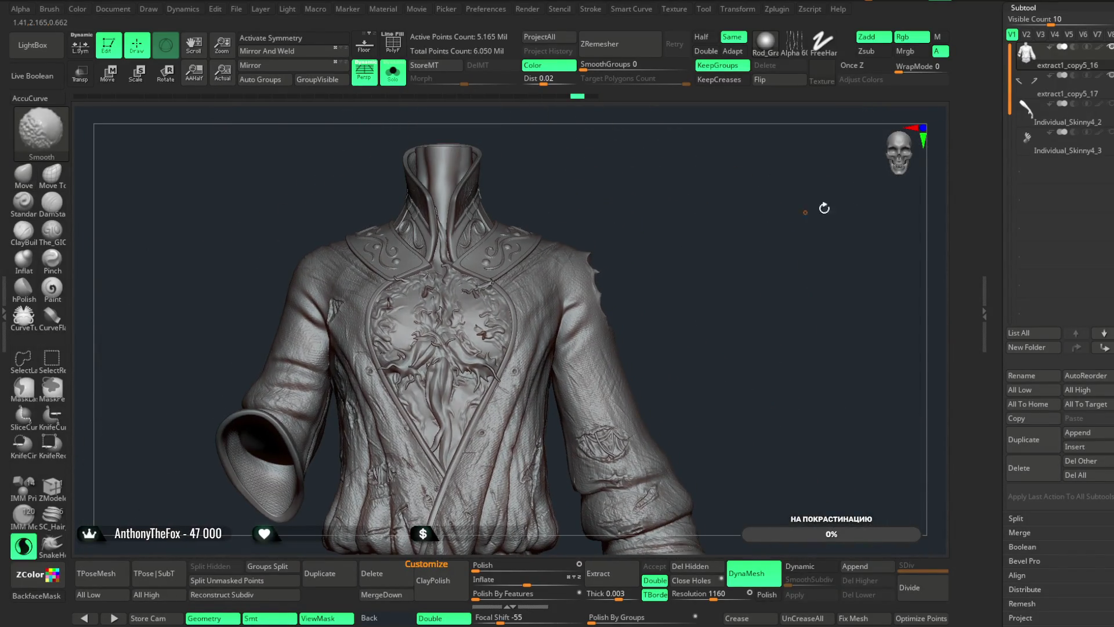
scroll(1071, 131, up, 5)
click(1071, 184)
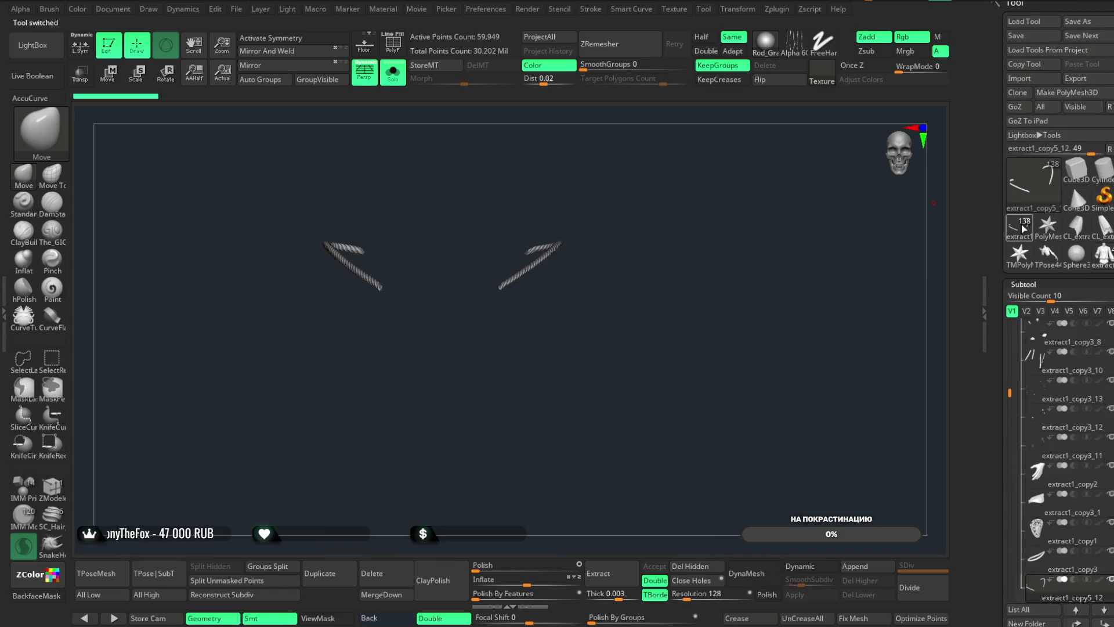
- Copy the diamond stud subtool from the character tool and paste it into the coat tool
click(393, 73)
mouse_move(743, 218)
right_down()
mouse_move(749, 281)
mouse_move(767, 184)
right_up()
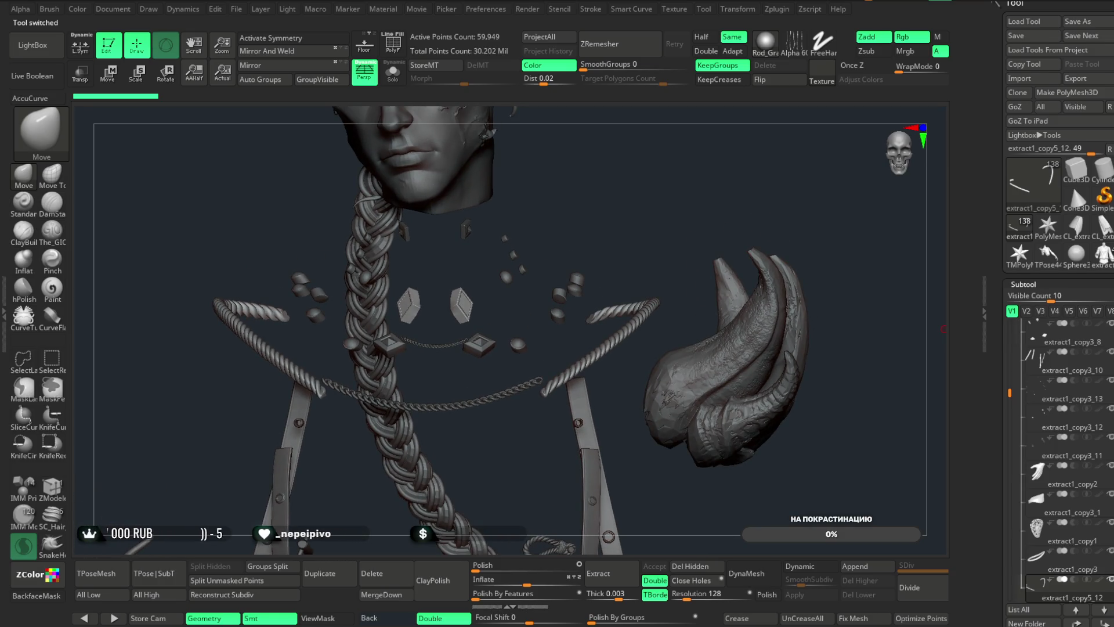
scroll(1070, 331, down, 5)
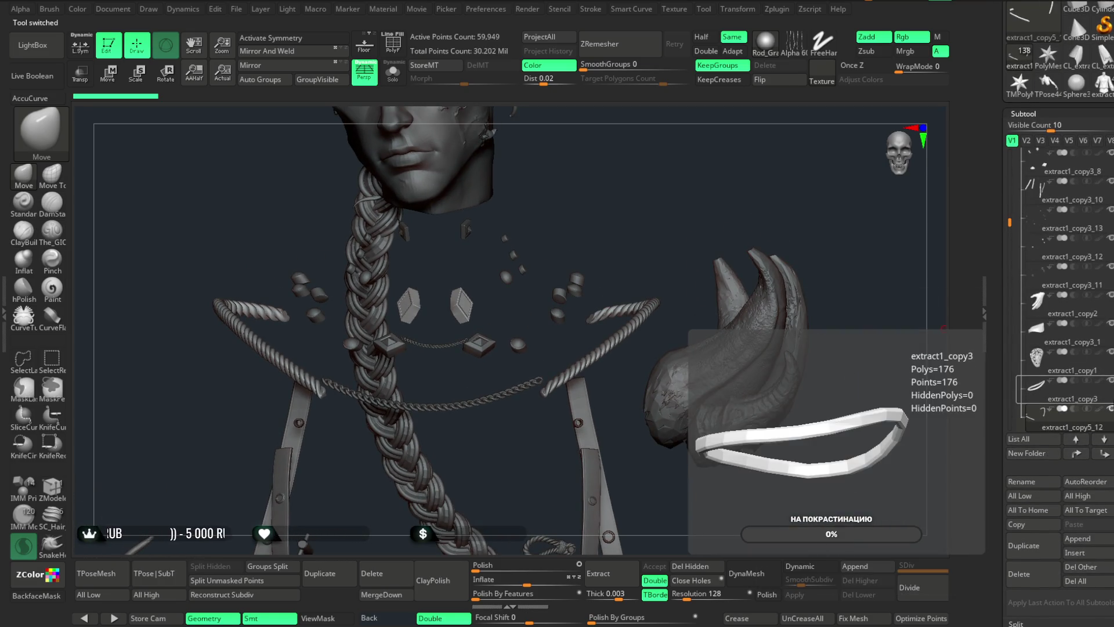
alt+click(461, 302)
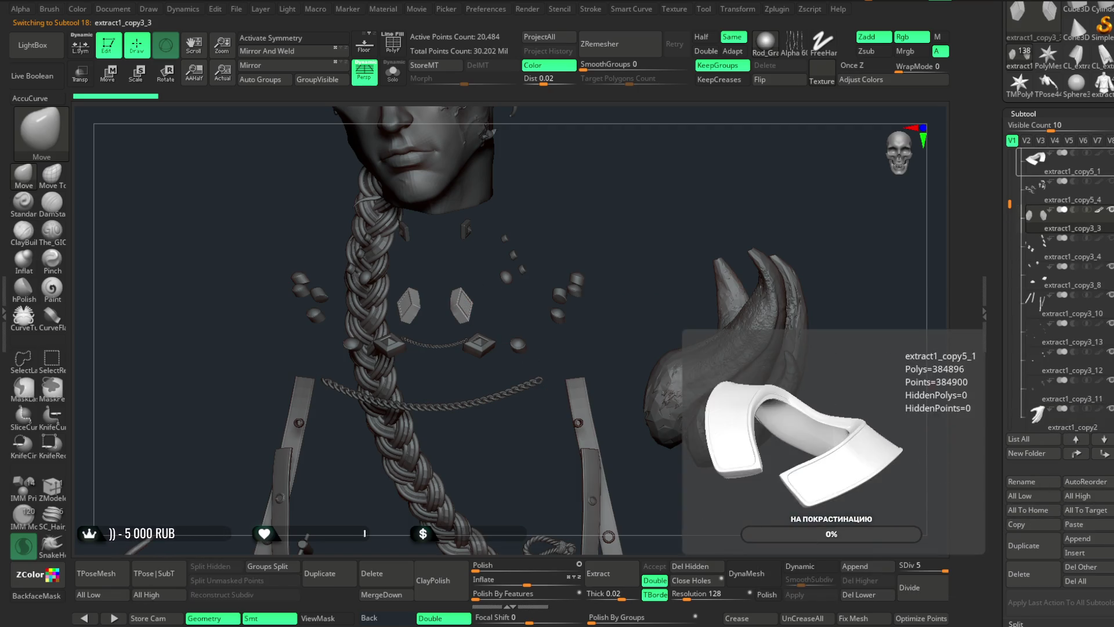
click(1071, 103)
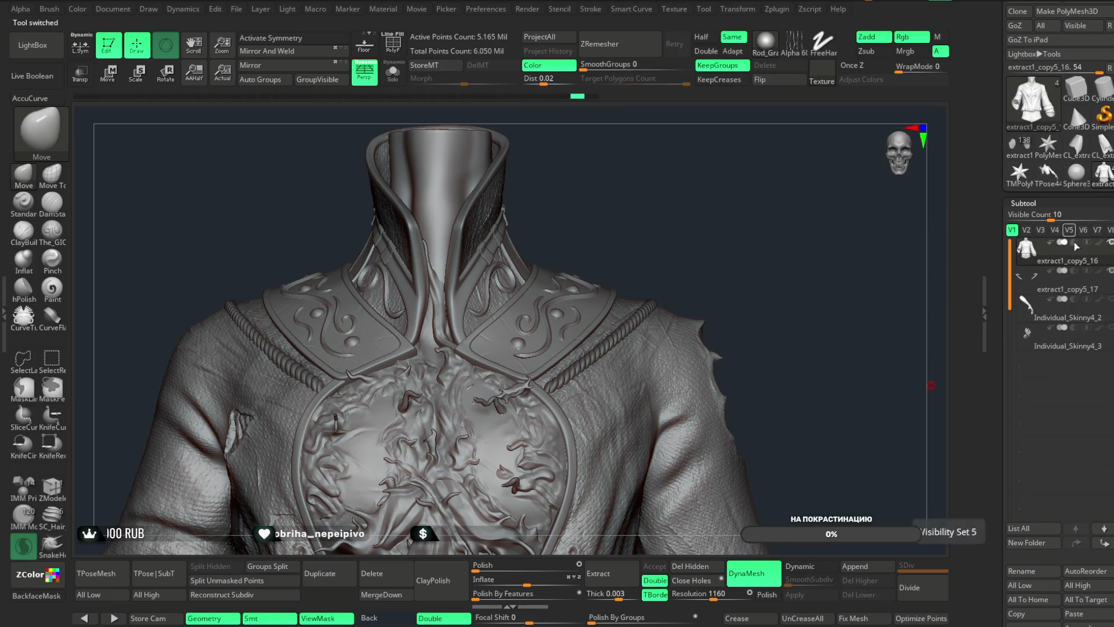
click(1075, 237)
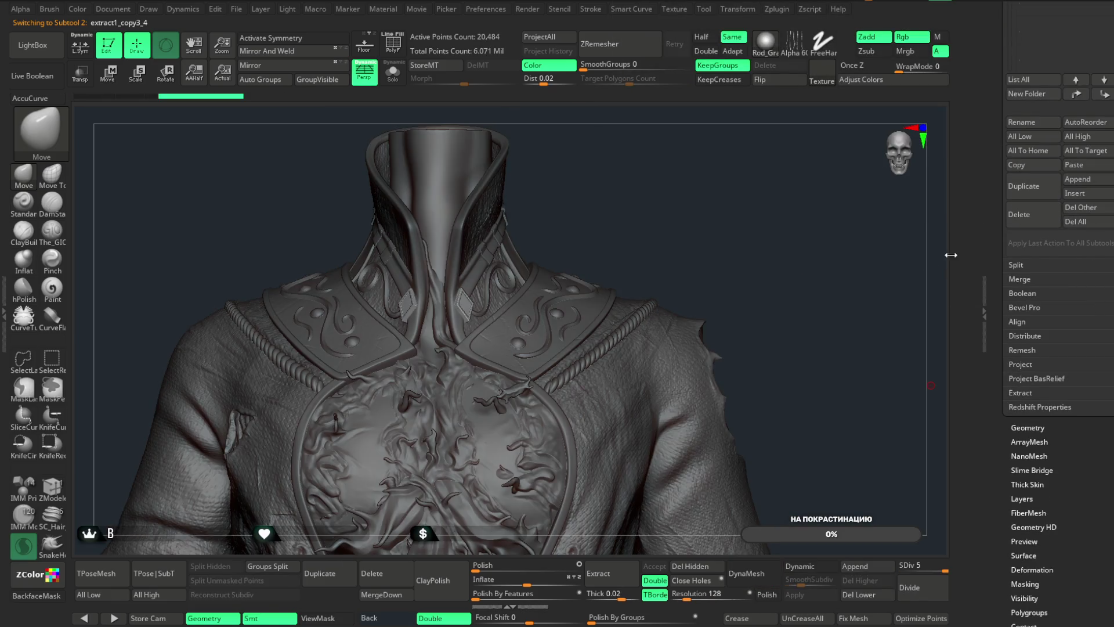
- Select the main coat subtool and inspect the collar in an isolated region, then unhide all
mouse_move(624, 188)
alt+mouse_down()
mouse_move(793, 167)
mouse_move(704, 174)
alt+mouse_up()
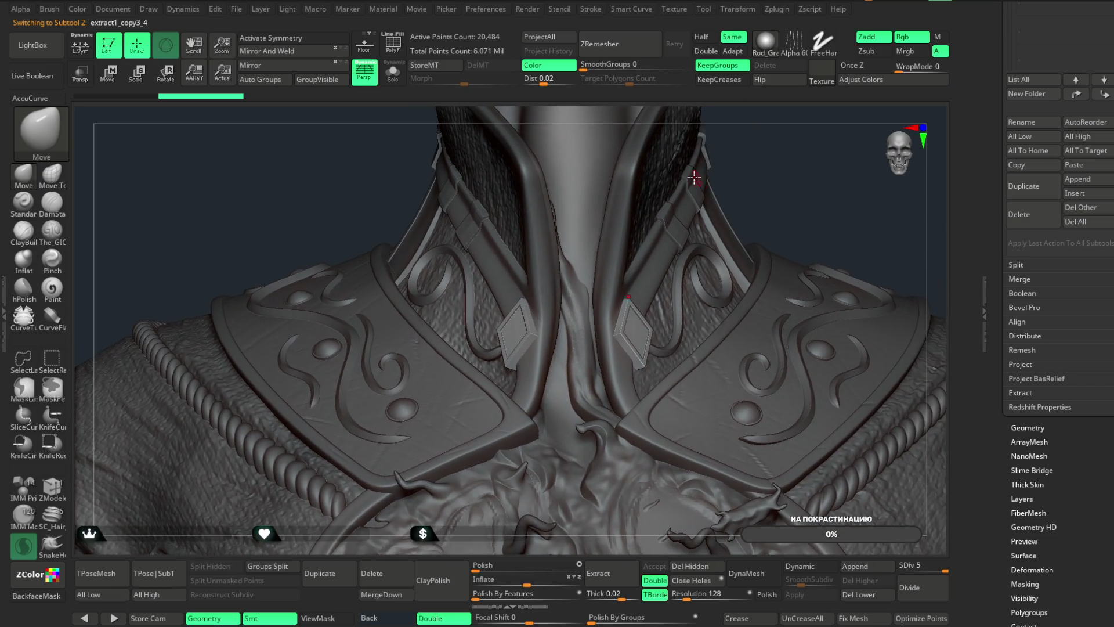
mouse_move(760, 151)
mouse_down()
mouse_move(796, 154)
mouse_move(458, 291)
mouse_up()
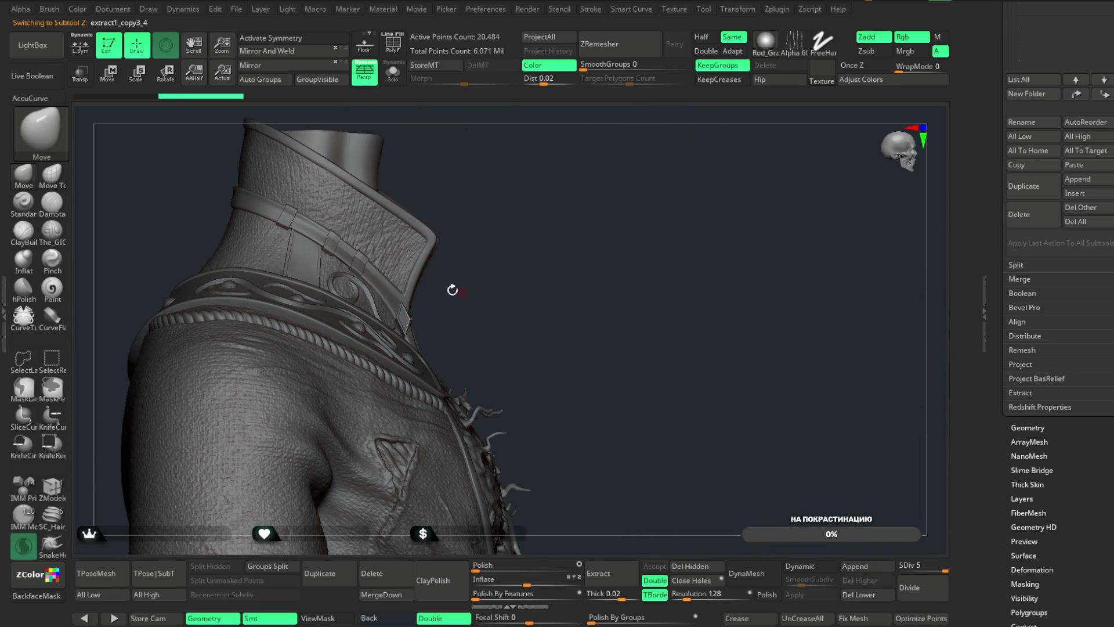
alt+click(408, 269)
ctrl+shift+drag(390, 261, 485, 373)
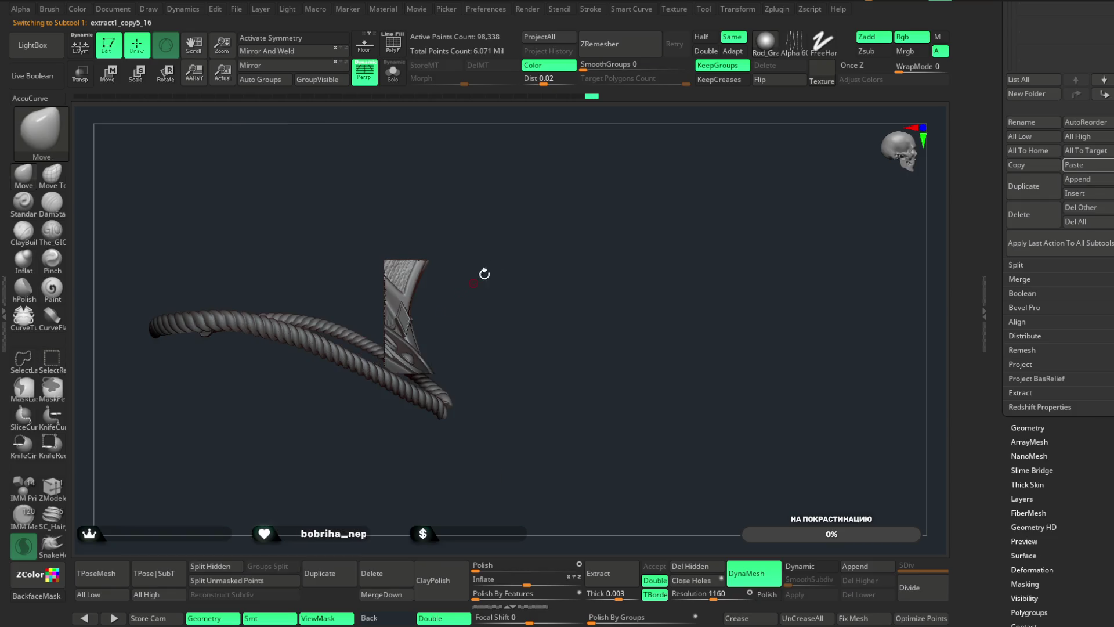
key(f)
mouse_move(536, 310)
mouse_down()
mouse_move(621, 288)
mouse_move(602, 286)
mouse_move(597, 314)
mouse_move(483, 288)
mouse_move(522, 244)
mouse_move(580, 280)
mouse_move(590, 331)
mouse_move(562, 359)
mouse_move(517, 276)
mouse_move(574, 201)
mouse_move(594, 206)
mouse_up()
key(ctrl+shift)
ctrl+shift+click(628, 221)
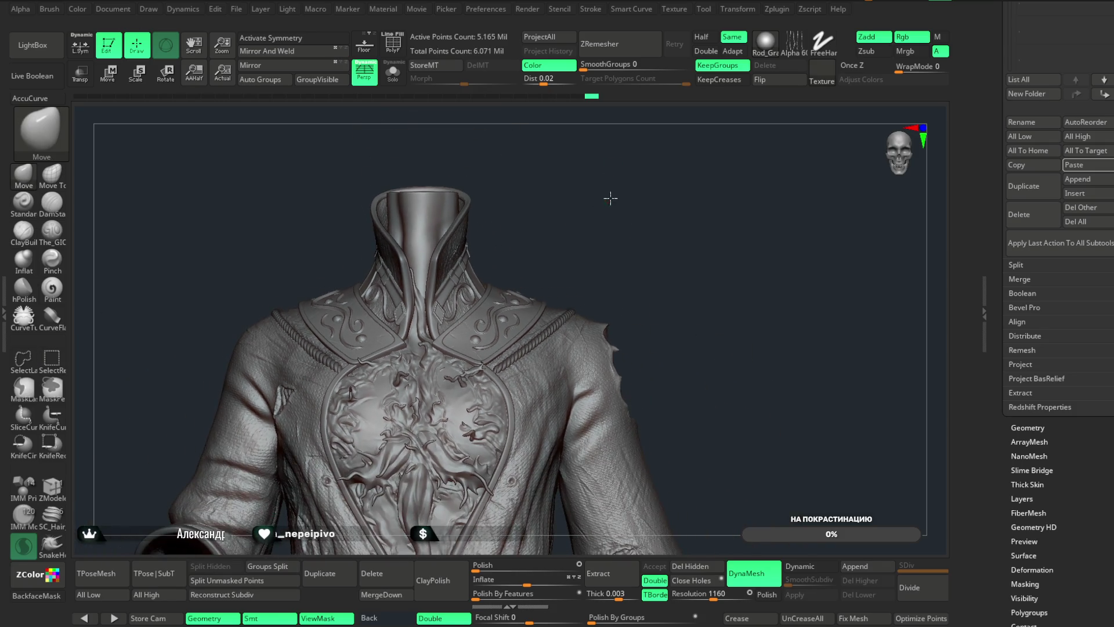
scroll(1059, 348, up, 1)
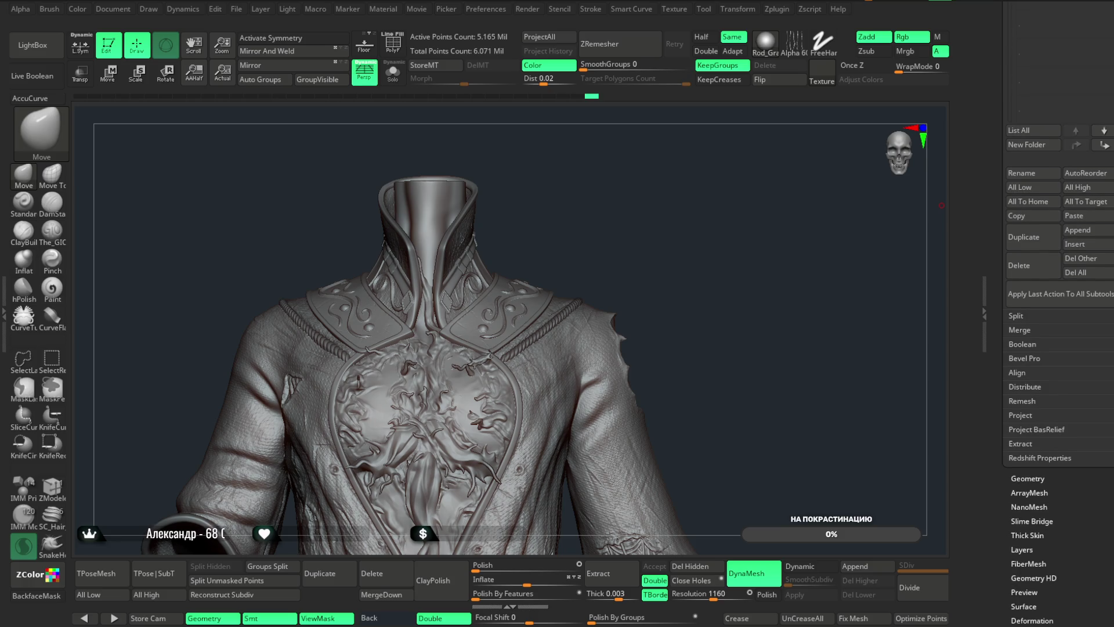
- MergeDown the pasted diamond studs into coat subtool extract1_copy5_16, confirming the merge
alt+click(453, 312)
mouse_move(604, 209)
alt+mouse_down()
mouse_move(610, 260)
mouse_move(601, 256)
alt+mouse_up()
scroll(1072, 187, up, 6)
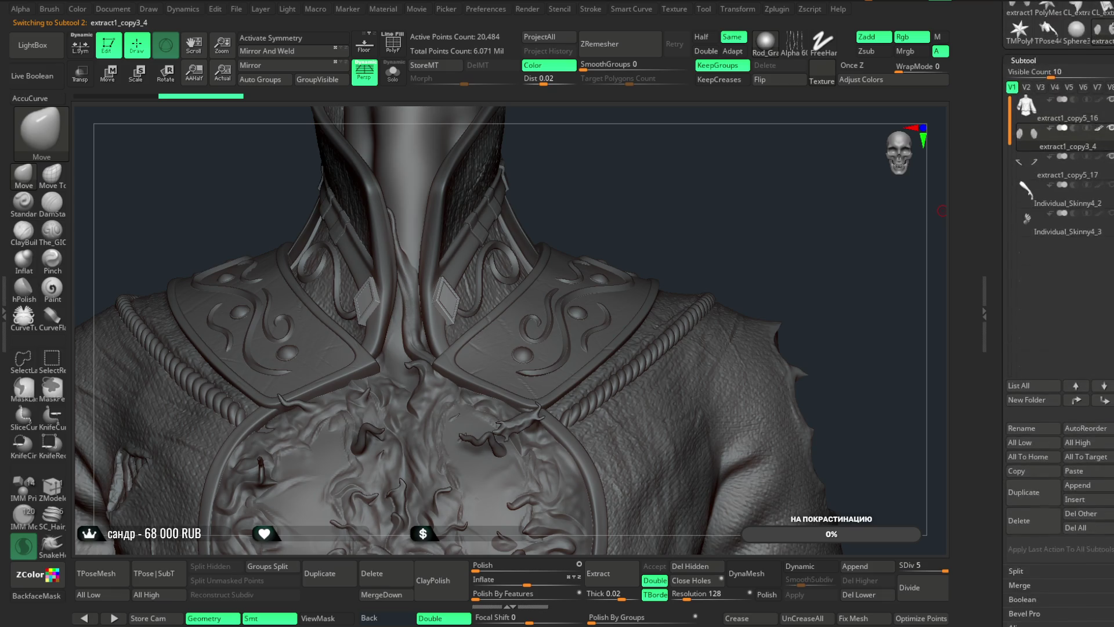
click(1068, 167)
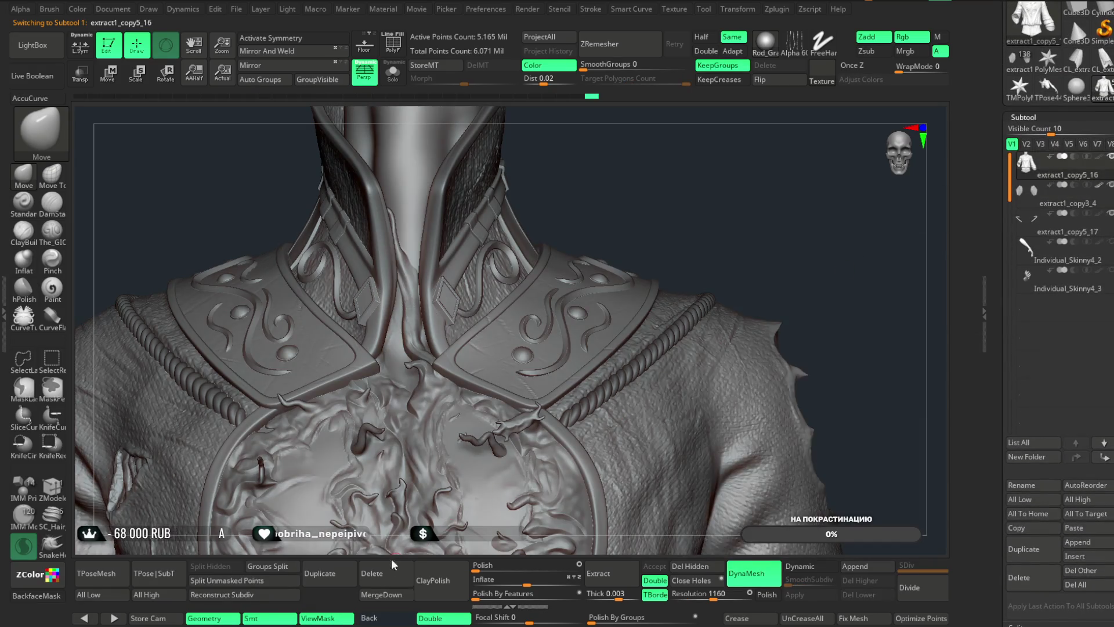
click(385, 595)
click(342, 611)
mouse_move(654, 211)
mouse_down()
mouse_move(625, 191)
mouse_move(646, 192)
mouse_move(651, 162)
mouse_move(661, 211)
mouse_move(648, 185)
mouse_move(548, 180)
mouse_up()
click(108, 72)
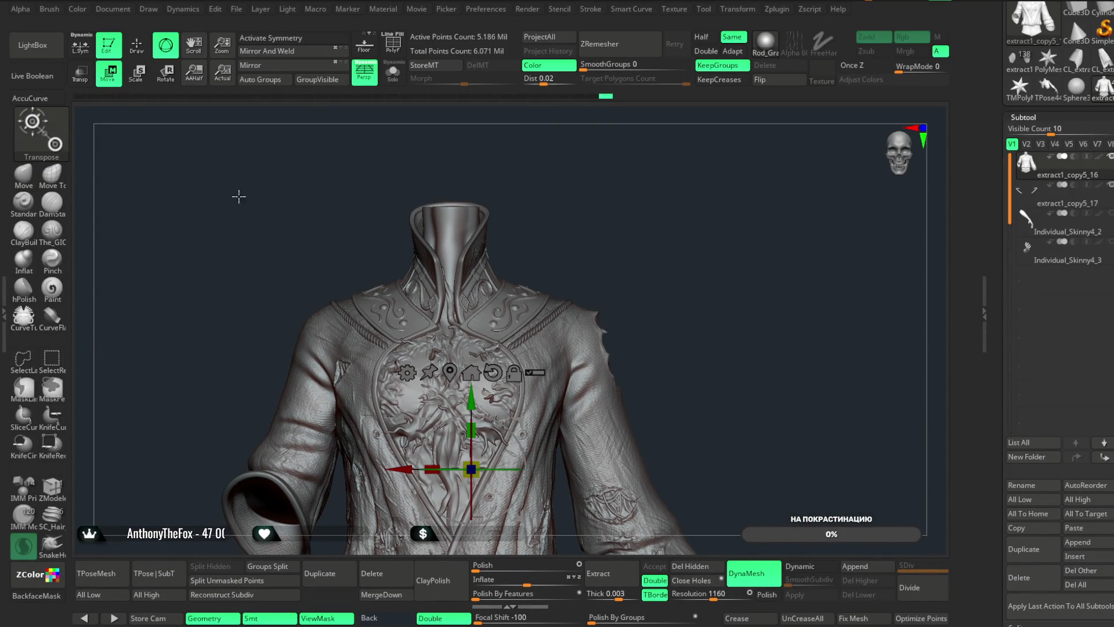
- Apply the gizmo's Remesh By Union deformer to the coat subtool and its merged studs
click(409, 371)
click(621, 448)
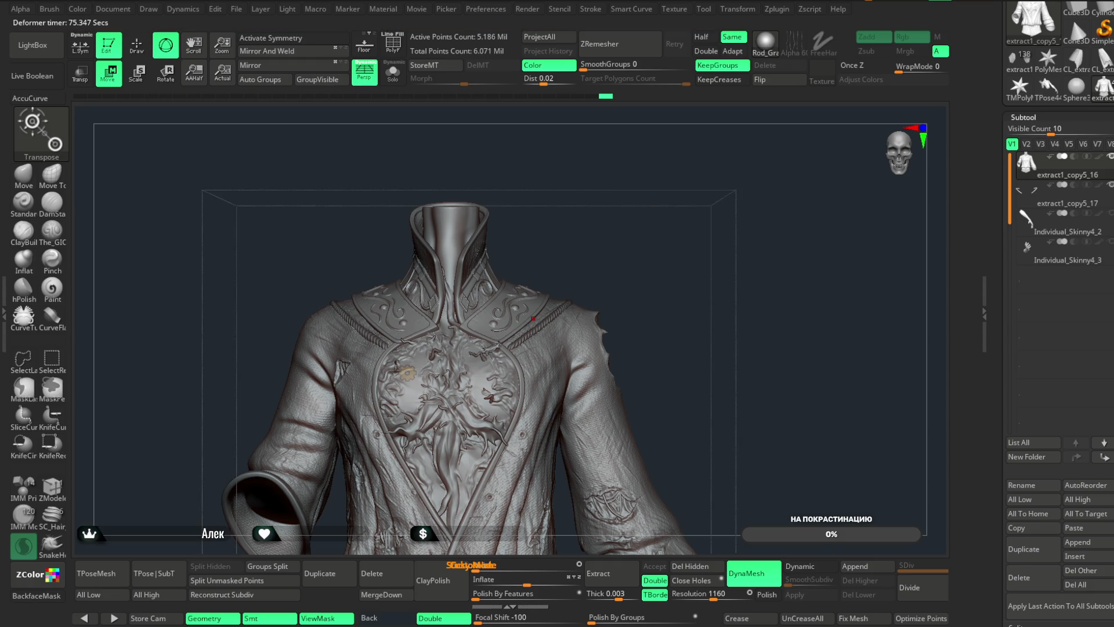
click(407, 373)
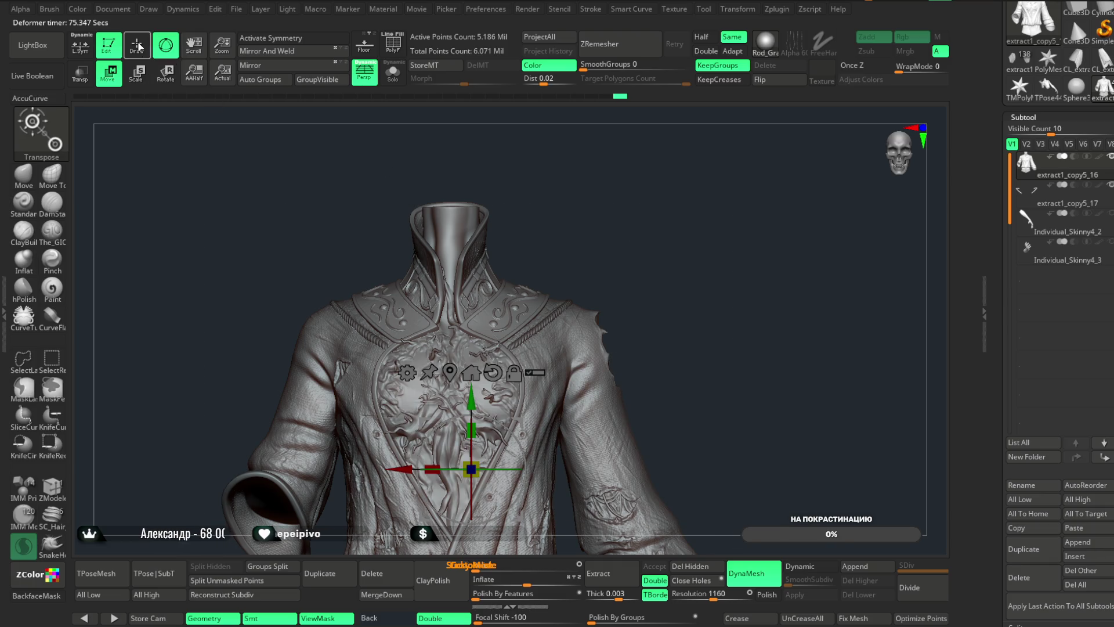
- Split the hidden coat part into its own new subtool, extract1_copy5_18
key(q)
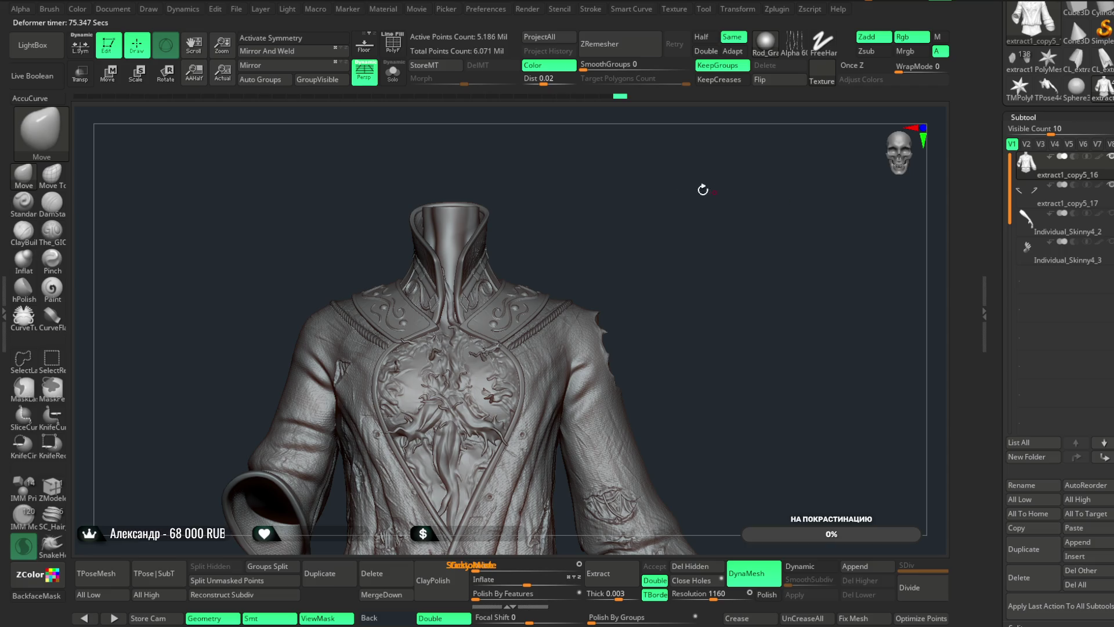
scroll(636, 298, up, 5)
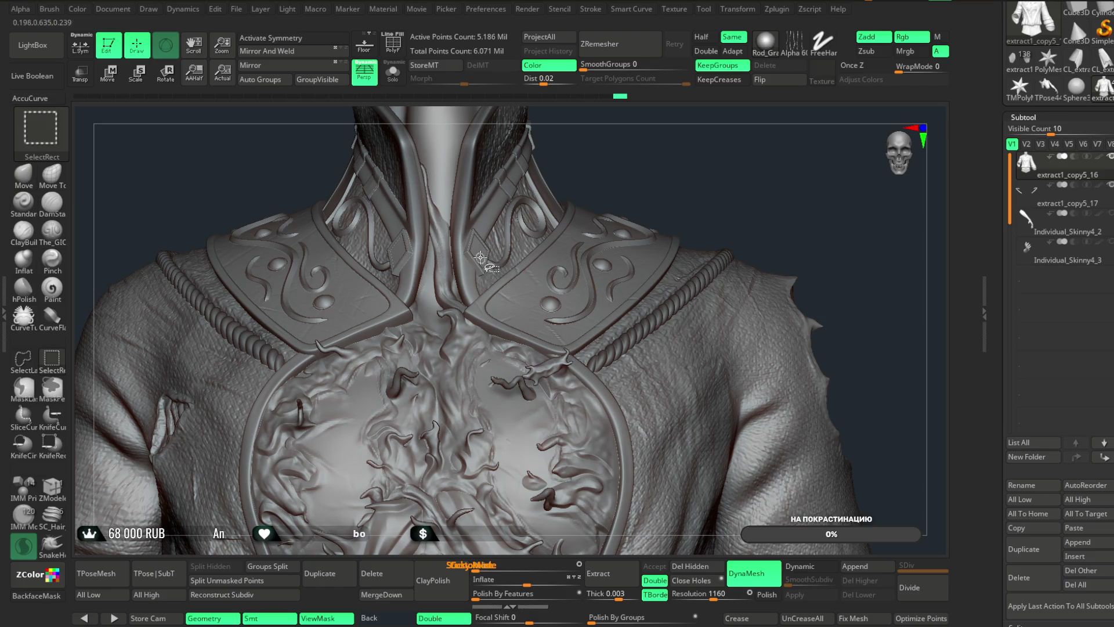
ctrl+shift+click(636, 299)
ctrl+shift+click(590, 195)
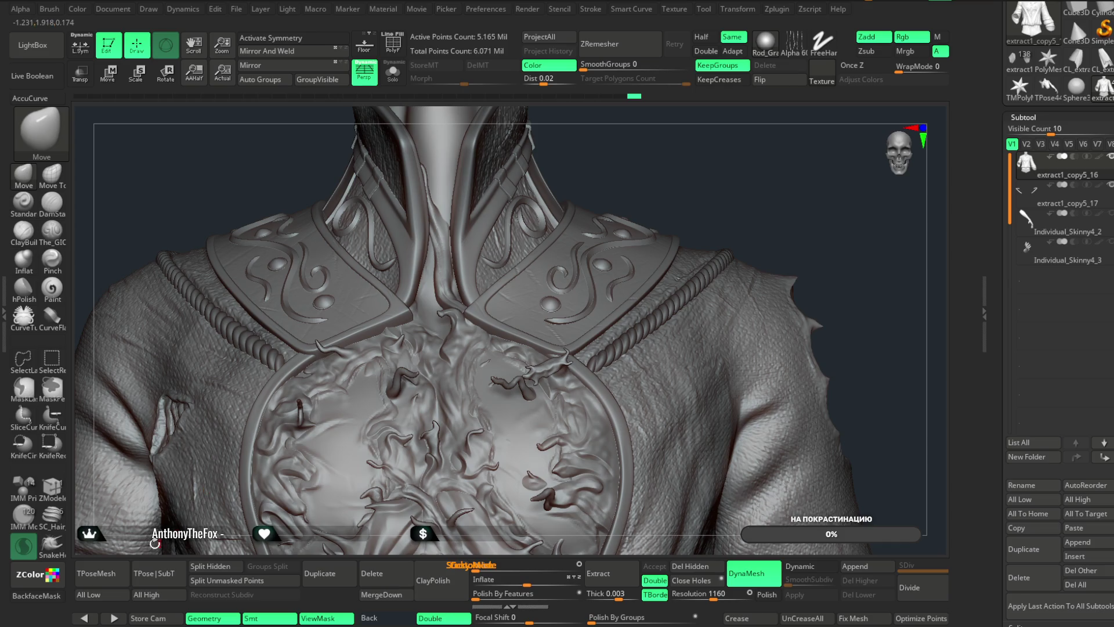
click(215, 566)
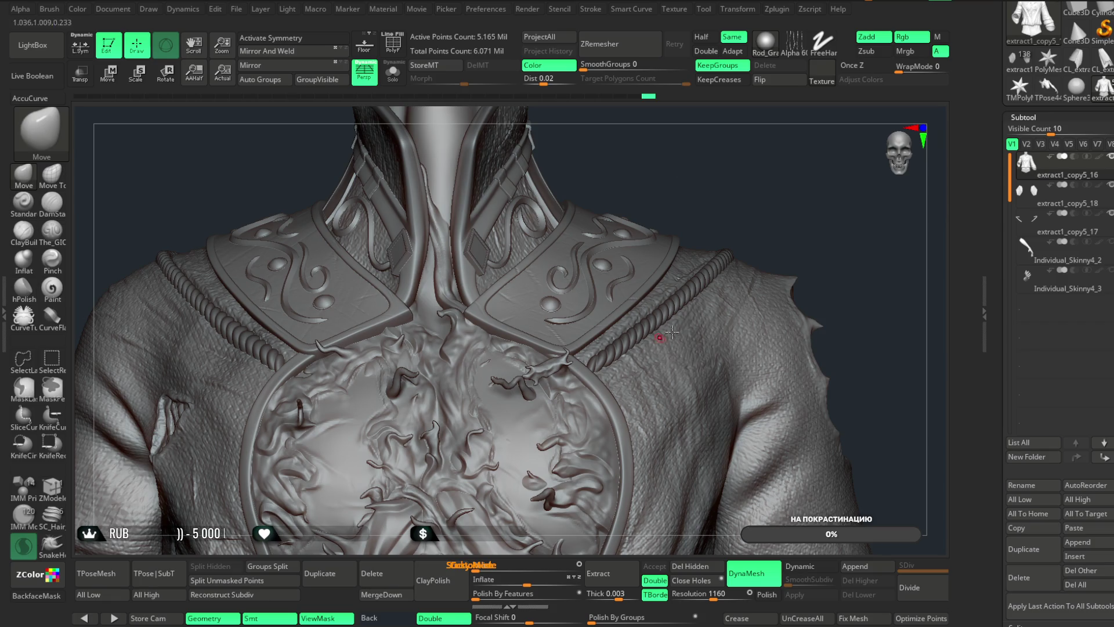
- Isolate the coat in Solo with the polyframe to check the split, then hide the polyframe
click(393, 73)
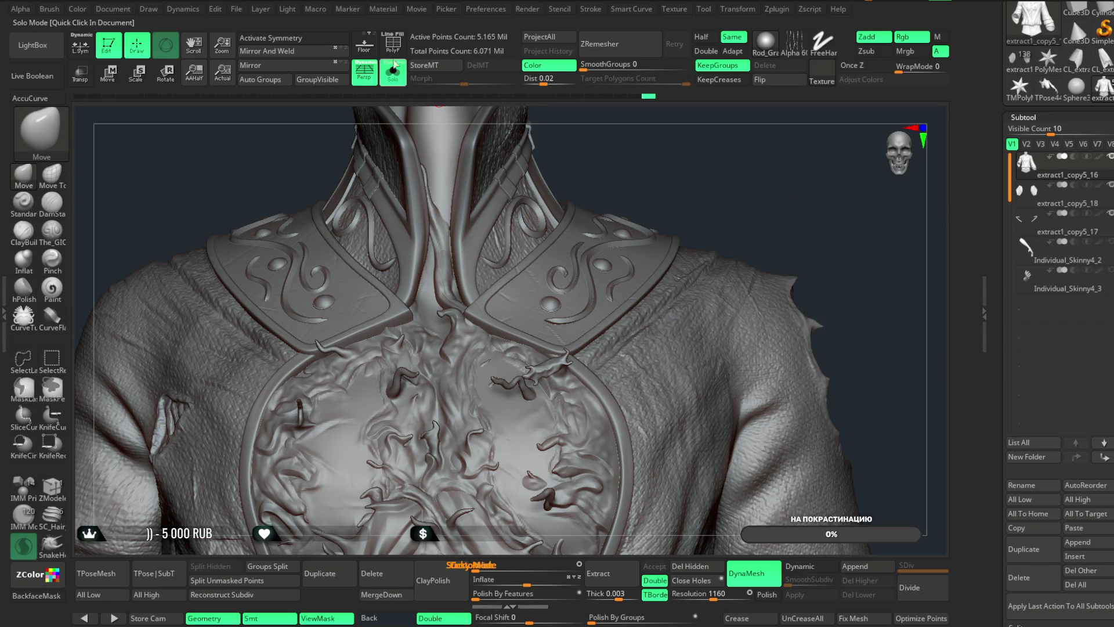
click(393, 43)
mouse_move(686, 174)
mouse_down()
mouse_move(701, 180)
mouse_move(652, 174)
mouse_move(688, 177)
mouse_up()
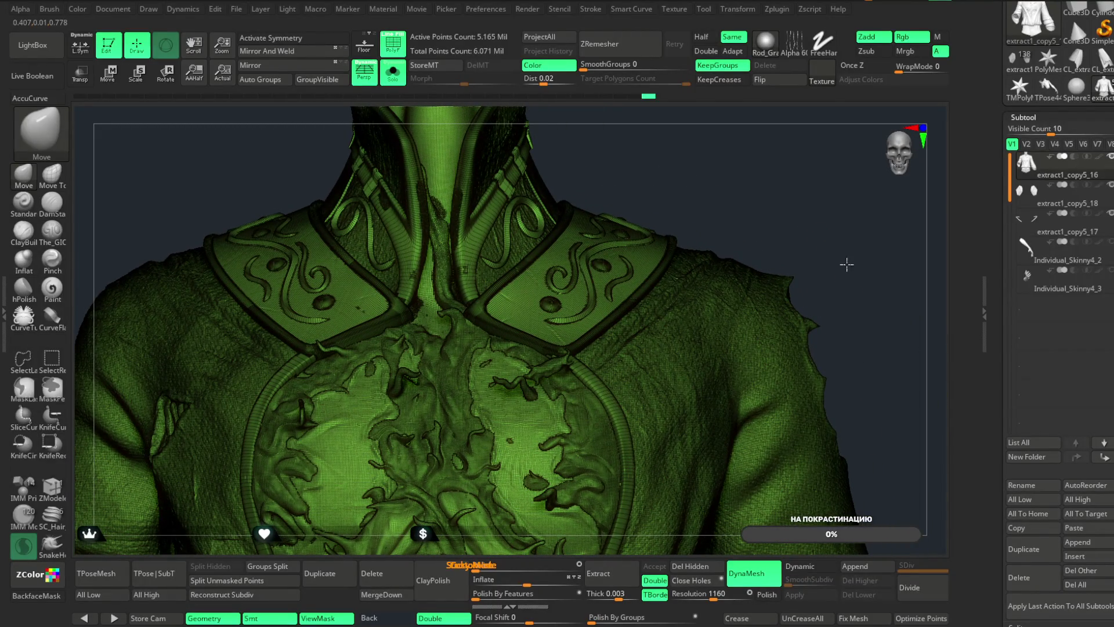
key(f)
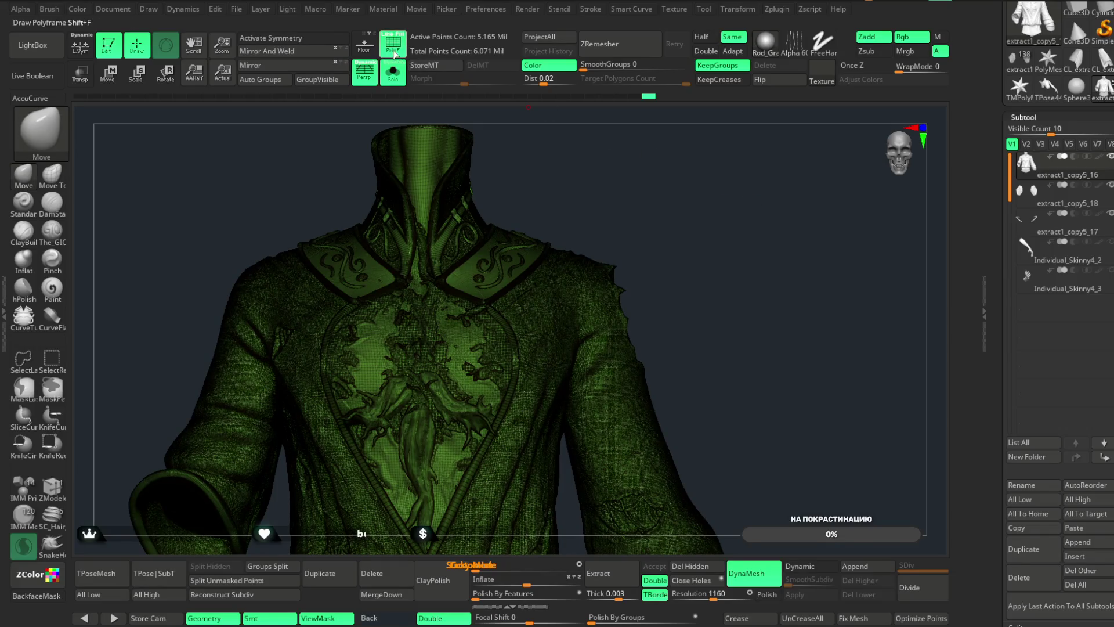
click(394, 55)
click(777, 10)
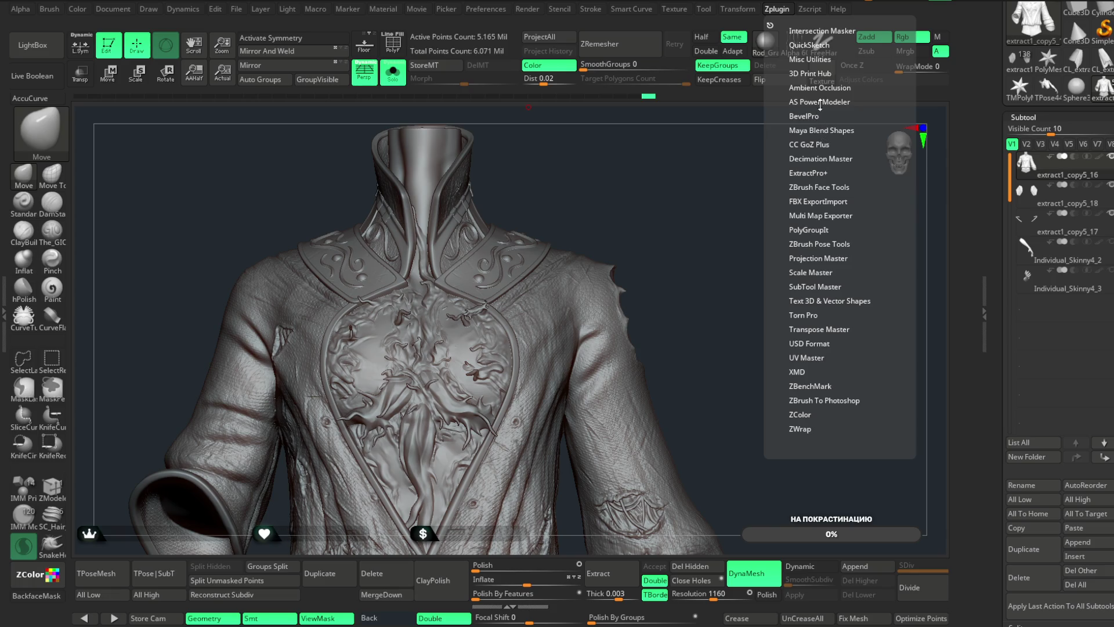
- Dock Decimation Master beside the canvas and pre-process the current coat subtool
click(813, 158)
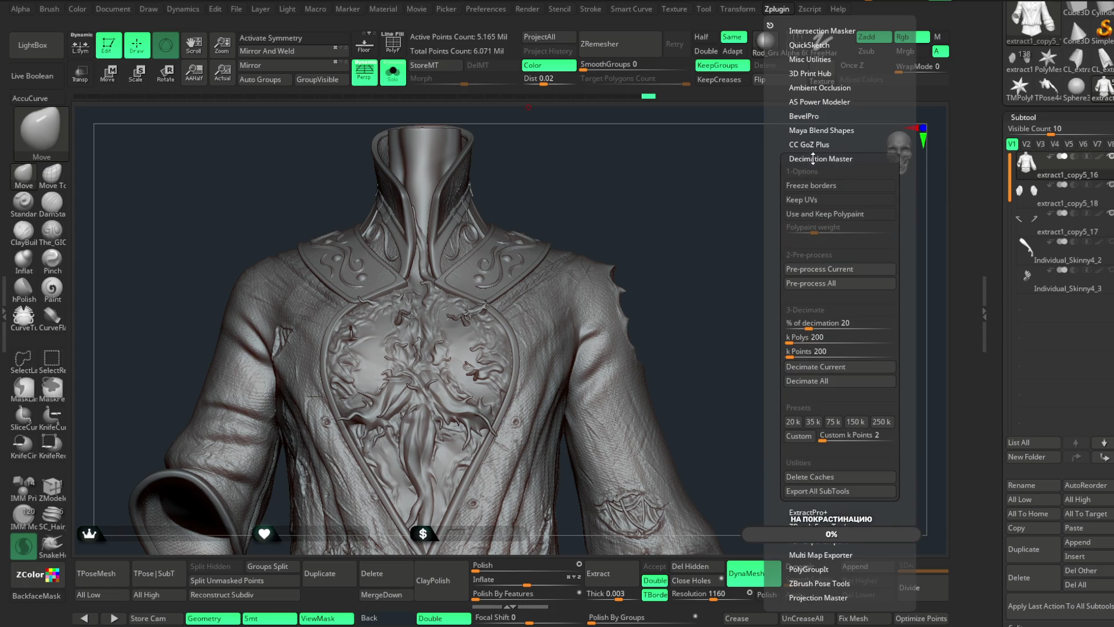
mouse_move(769, 25)
mouse_down()
mouse_move(180, 116)
mouse_move(70, 110)
mouse_up()
click(69, 264)
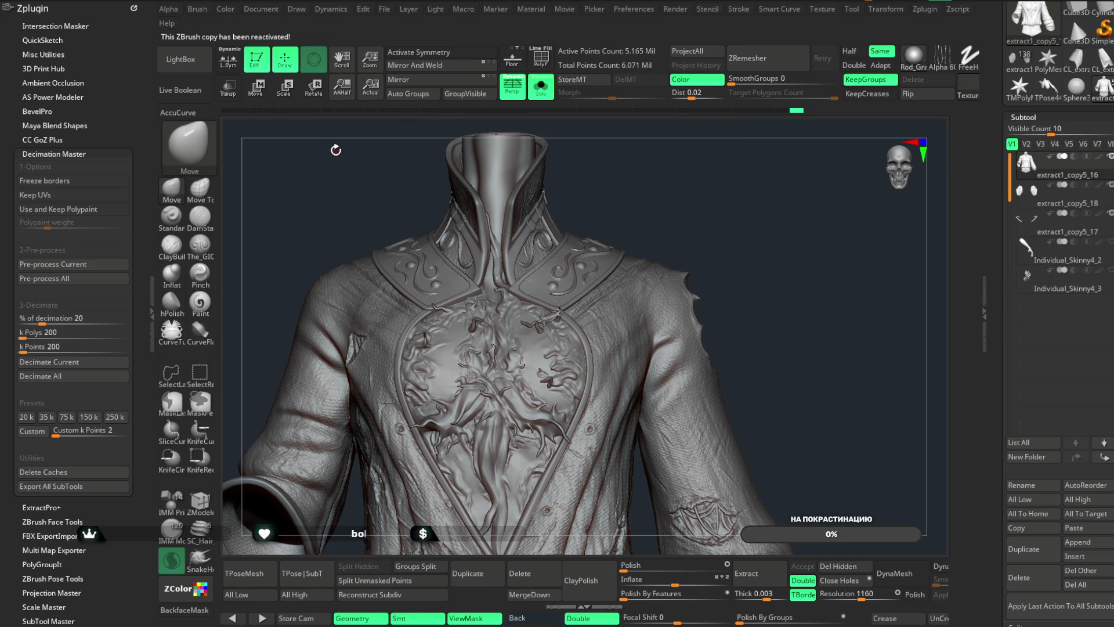
- Decimate the coat subtool at 98 percent, dropping it to 5.062 Mil points
drag(46, 319, 119, 322)
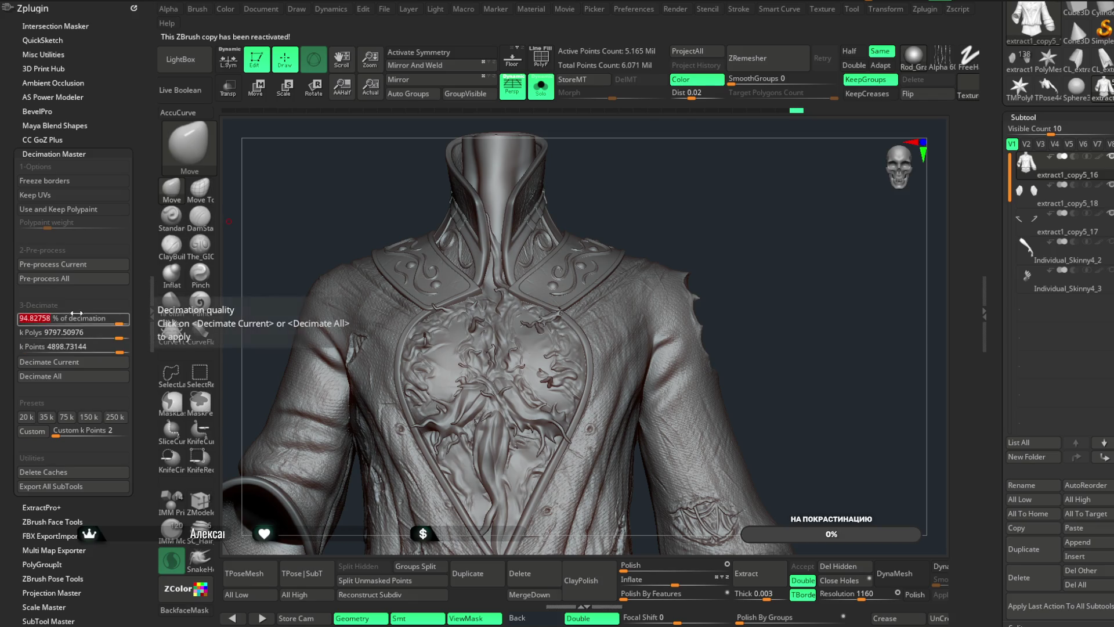
text(98)
key(Return)
click(64, 362)
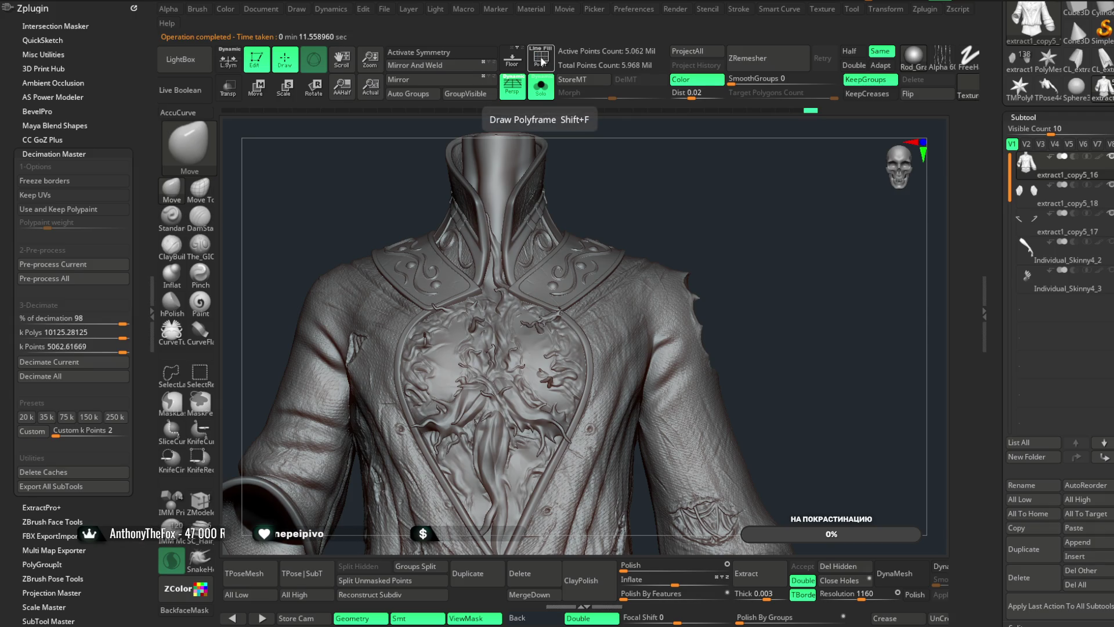
click(542, 61)
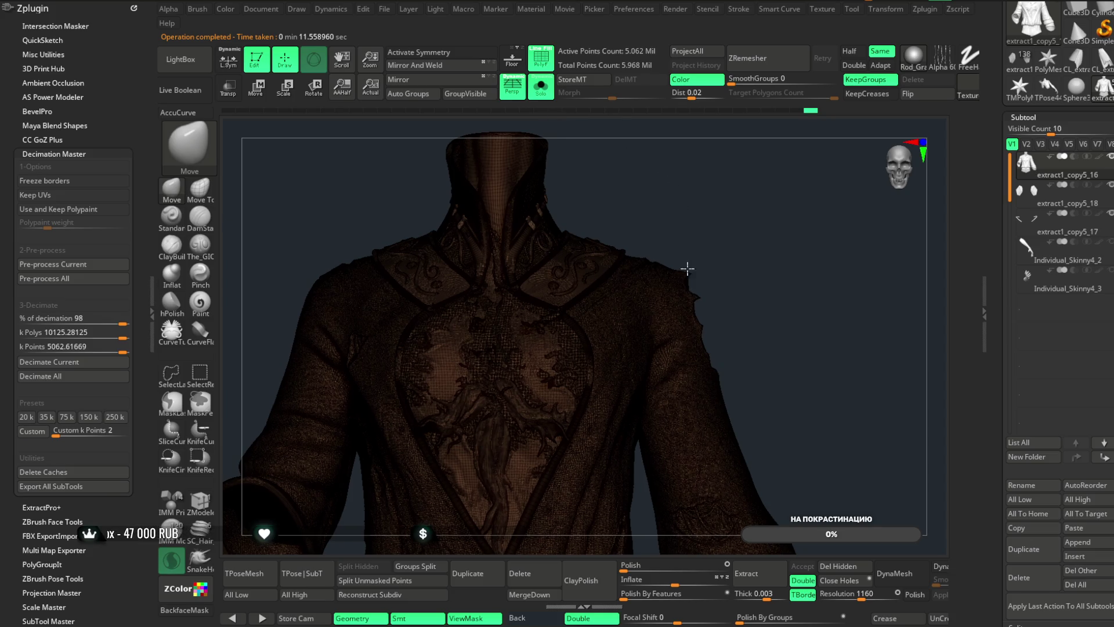
- Inspect the decimated collar, then bring back the other subtools and hide the polyframe
scroll(648, 198, up, 3)
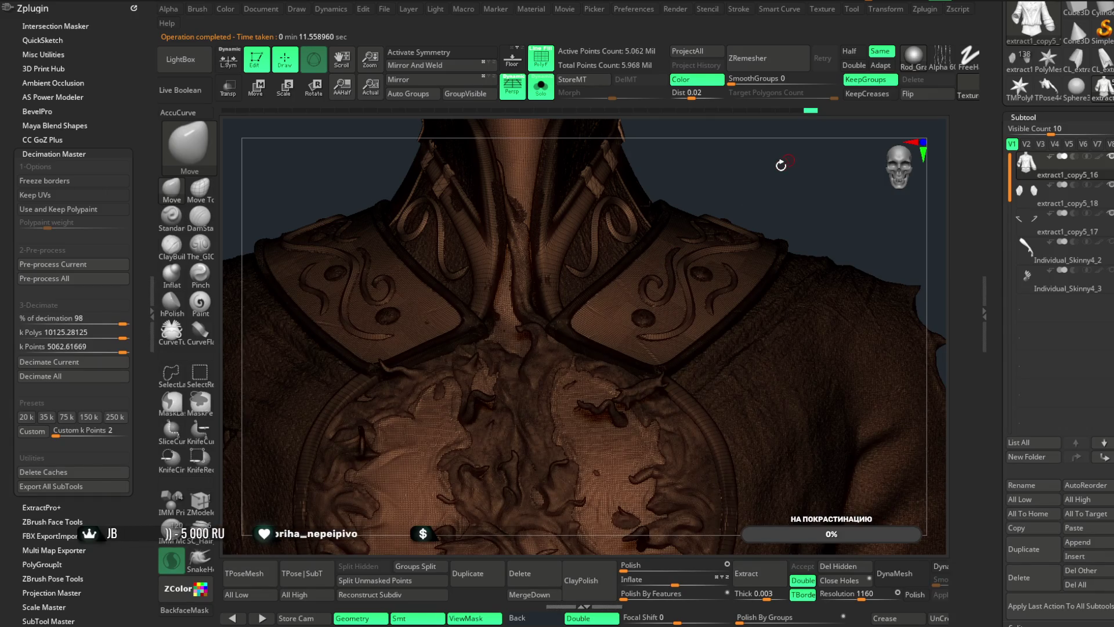
drag(750, 119, 751, 187)
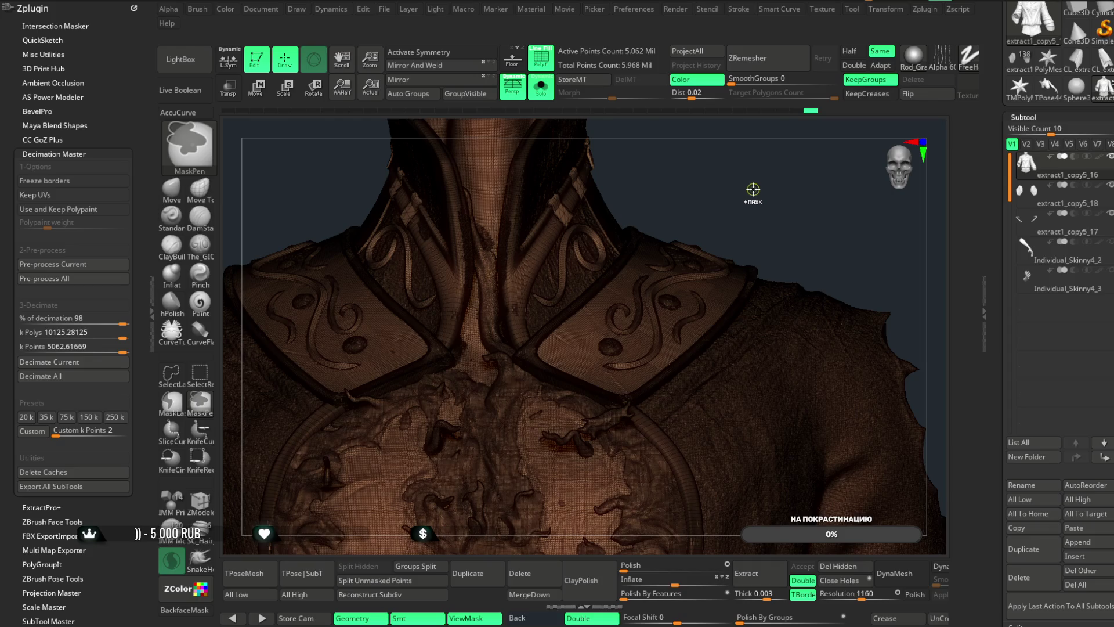
key(ctrl+shift)
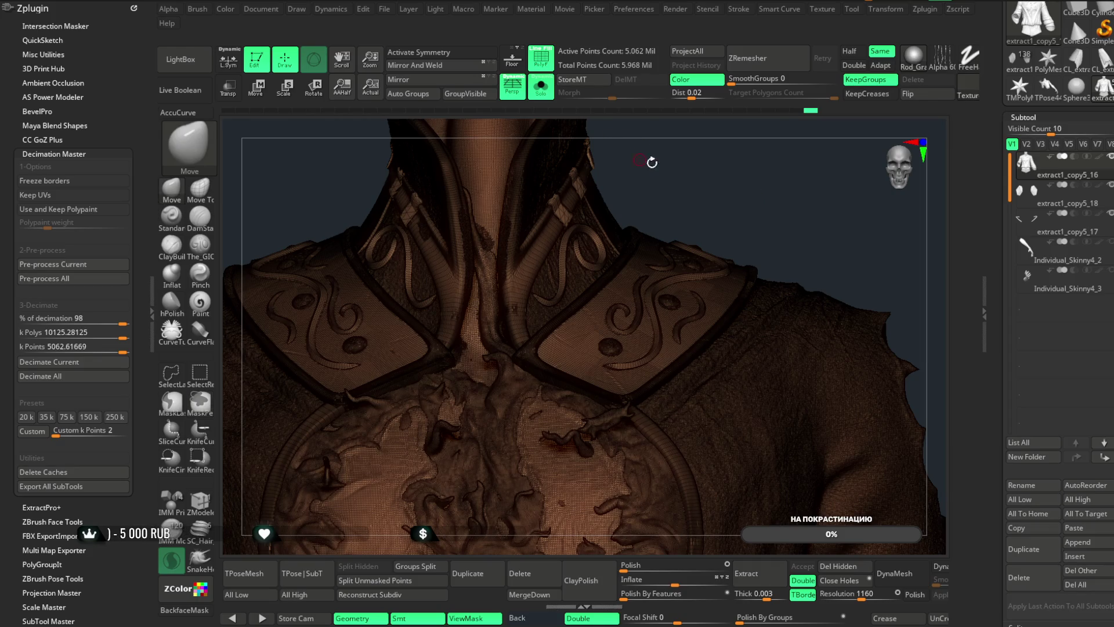
ctrl+shift+click(704, 178)
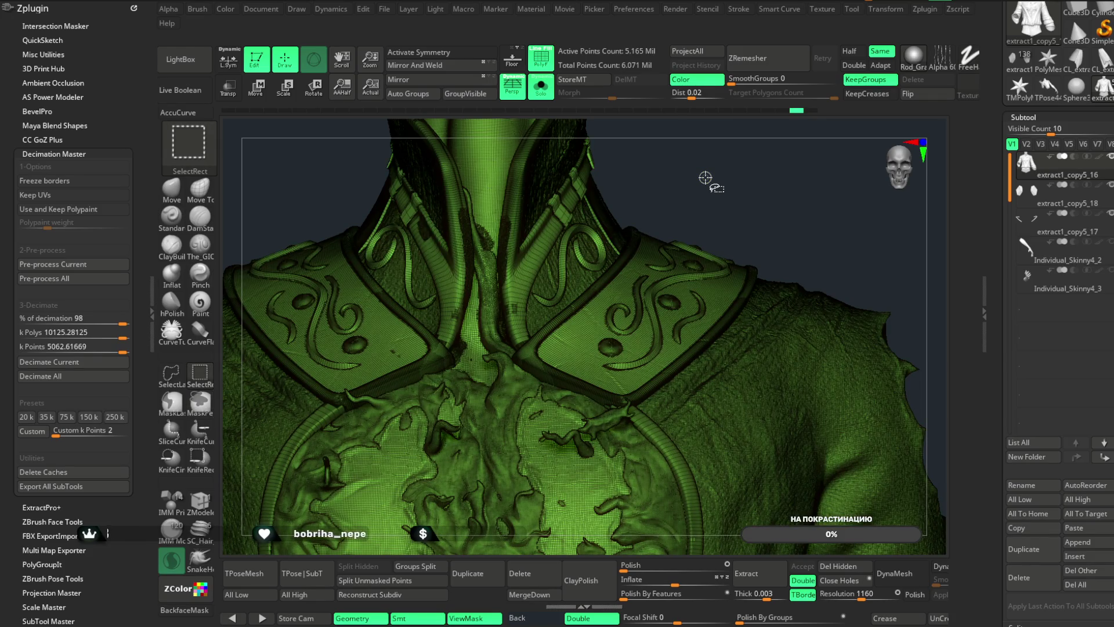
key(ctrl+z)
click(542, 93)
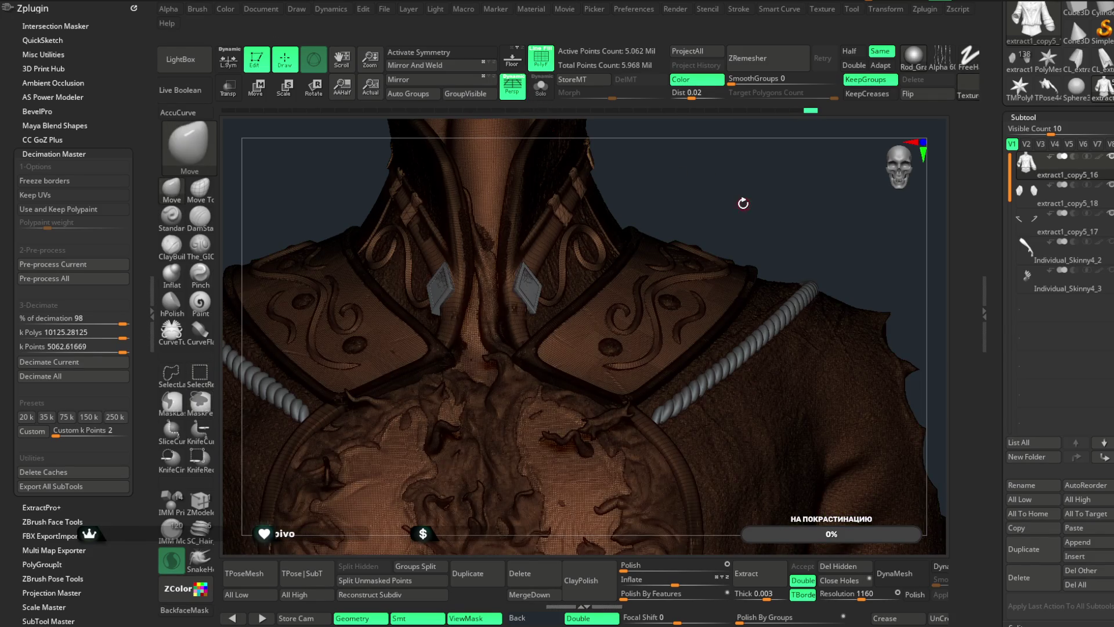
key(shift+f)
mouse_move(759, 141)
ctrl+right_down()
mouse_move(516, 238)
mouse_move(621, 278)
ctrl+right_up()
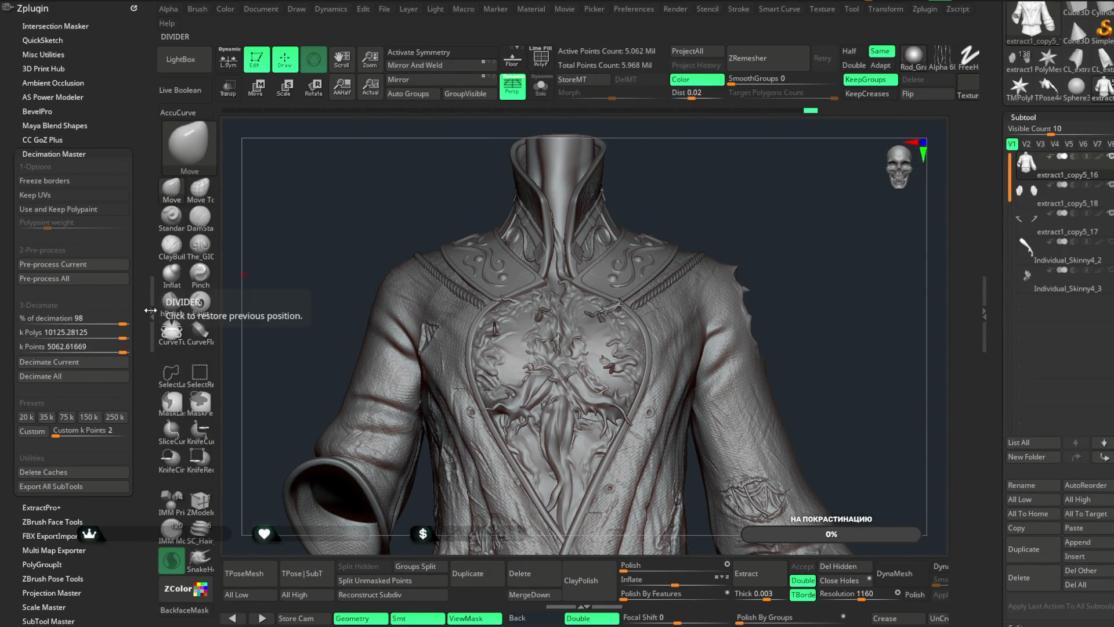
- Place extract1_copy5_17 under extract1_copy5_16 and MergeDown, reaching 5.471 Mil points
click(150, 310)
drag(741, 263, 742, 229)
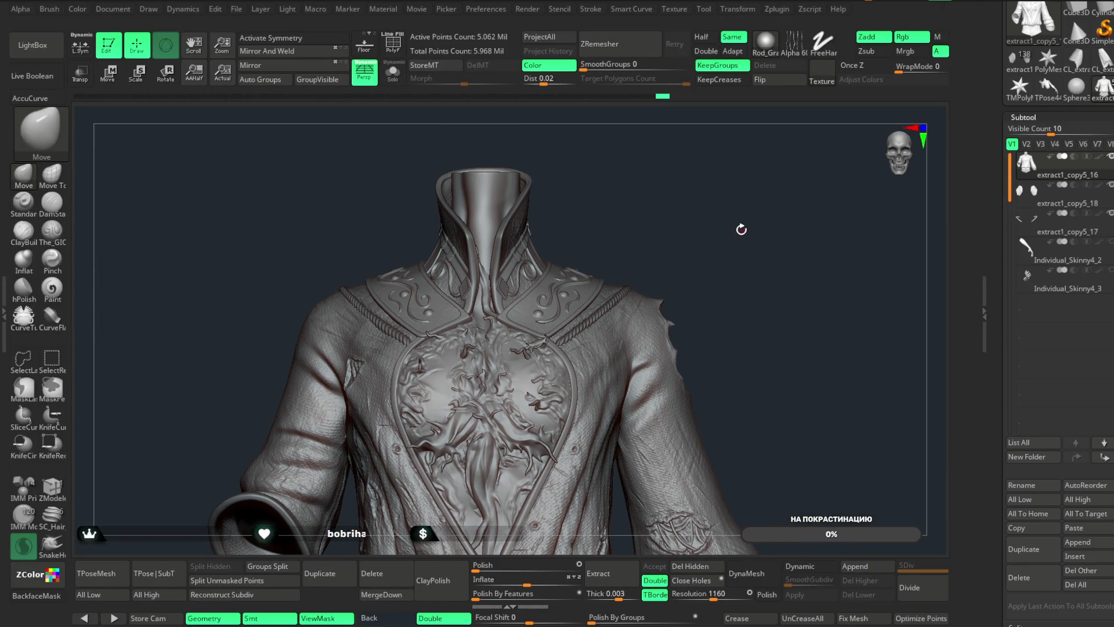
ctrl+right_drag(733, 251, 744, 258)
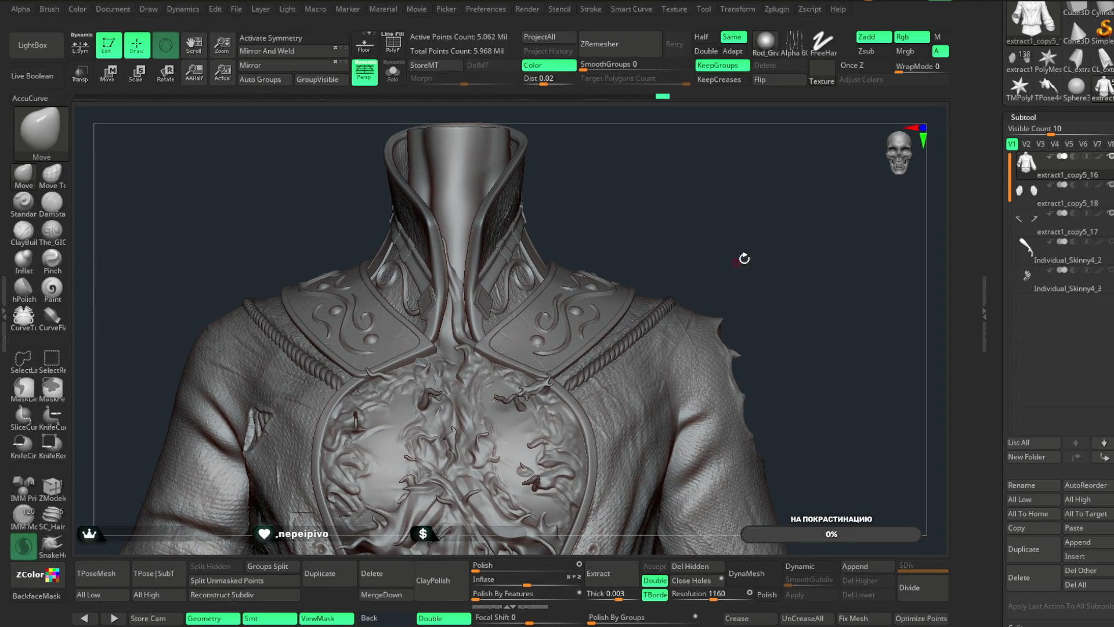
mouse_move(1048, 230)
mouse_down()
mouse_move(1051, 189)
mouse_move(1082, 176)
mouse_up()
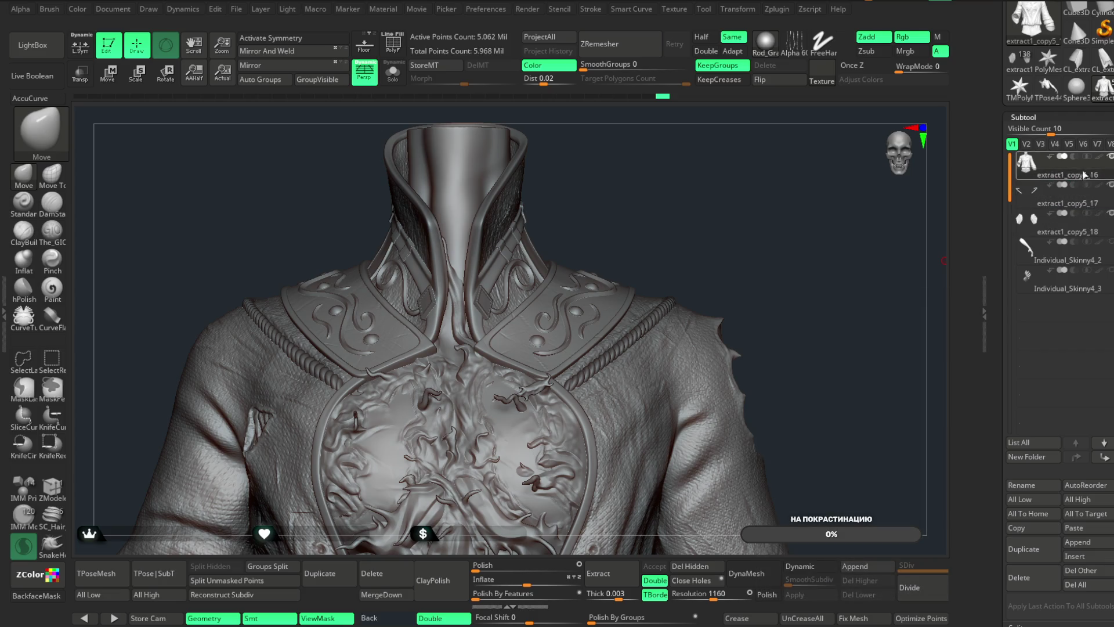
click(385, 598)
click(350, 539)
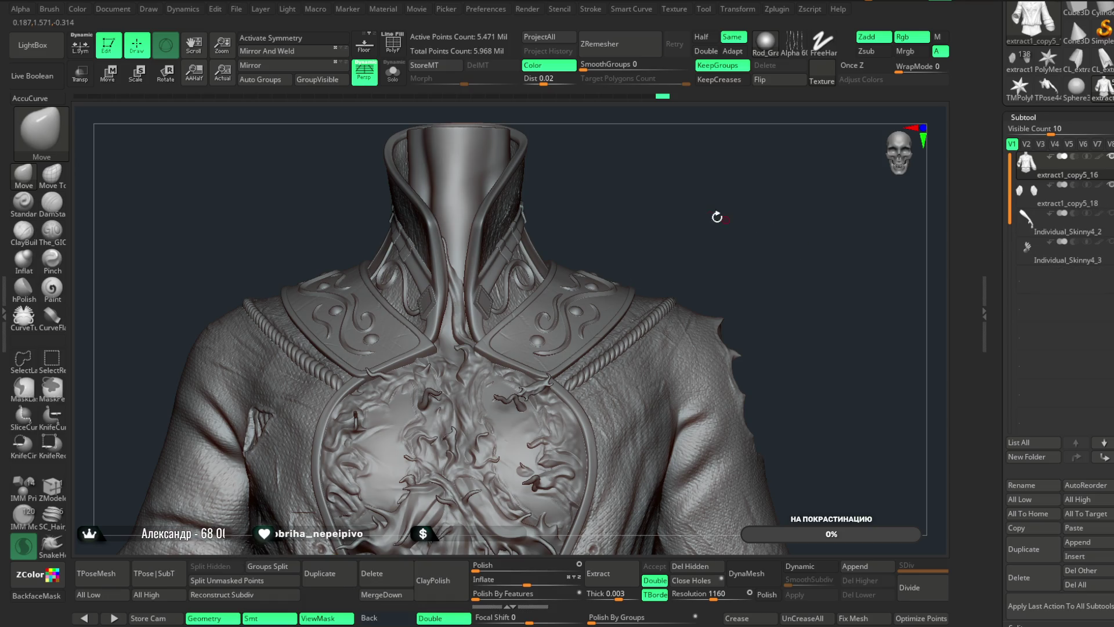
- Switch to the Move gizmo, reframe the jacket, and list the gizmo's transform types
click(116, 81)
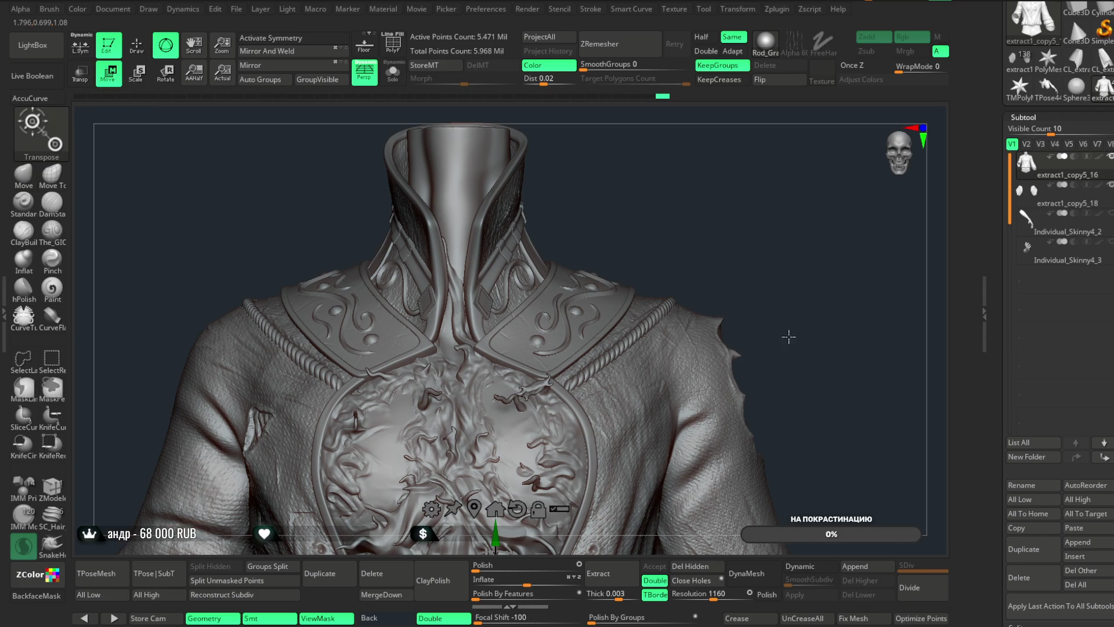
key(f)
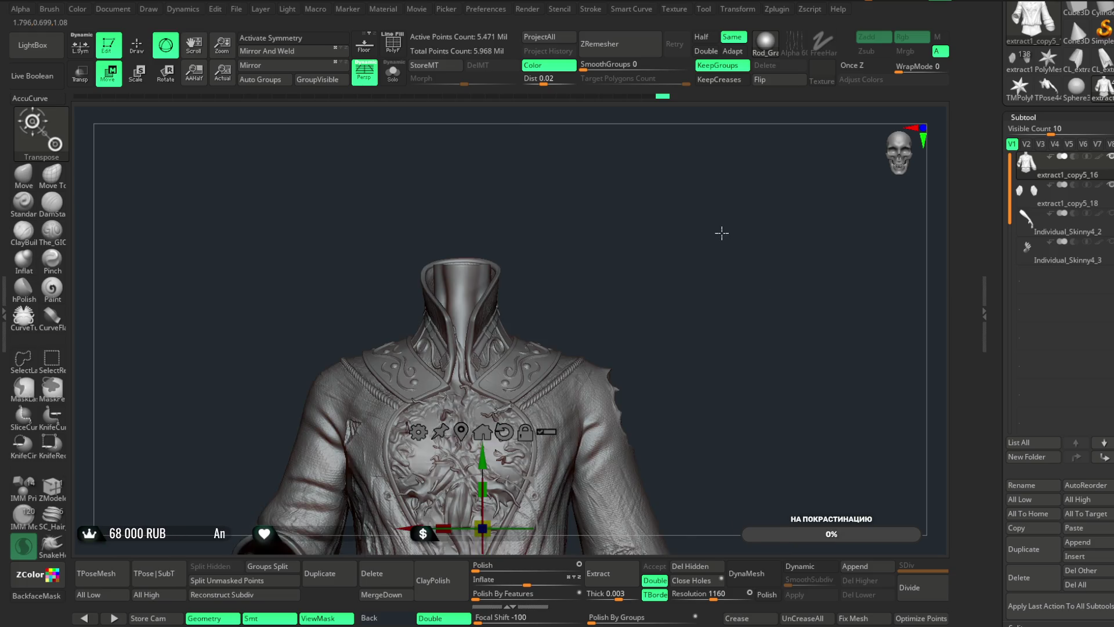
click(408, 328)
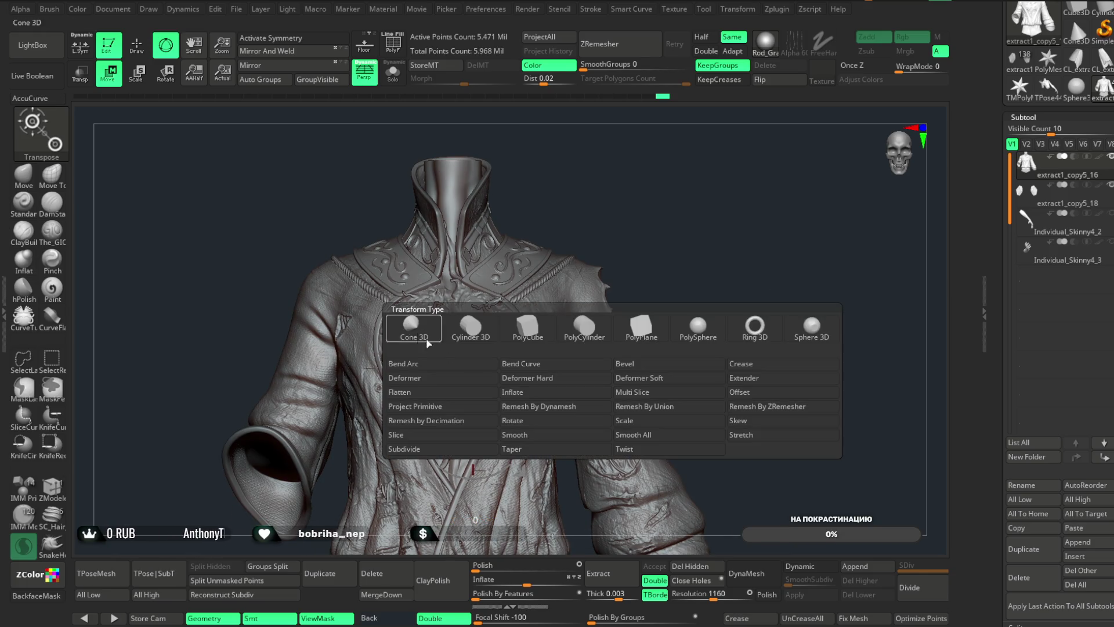
- Remesh extract1_copy5_16 by union down to 5.237 Mil points and return to Draw mode
click(669, 406)
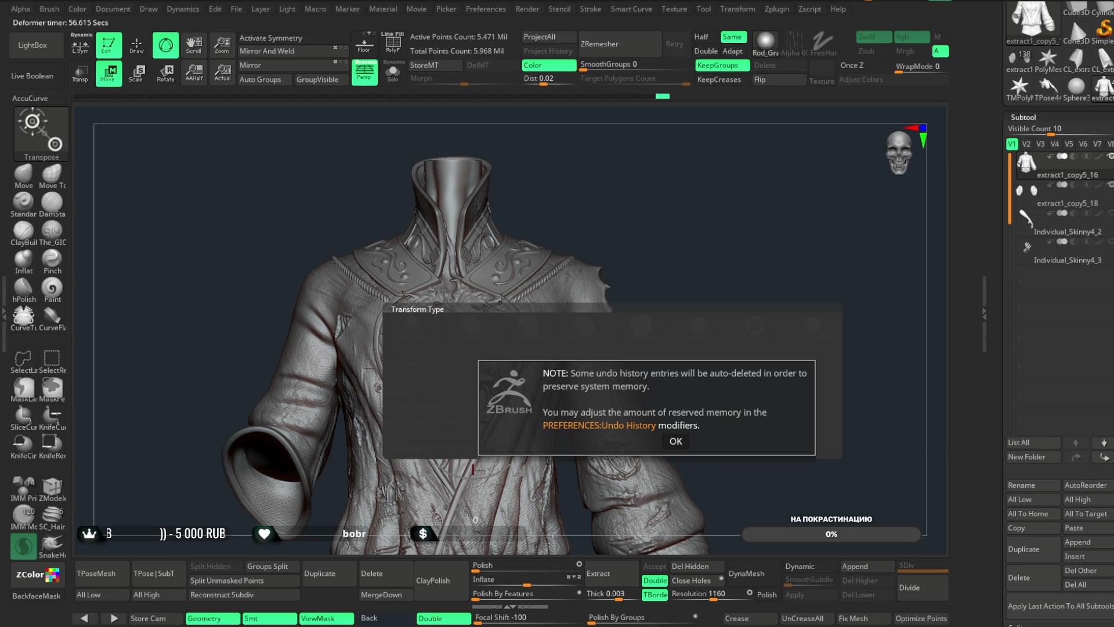
click(673, 442)
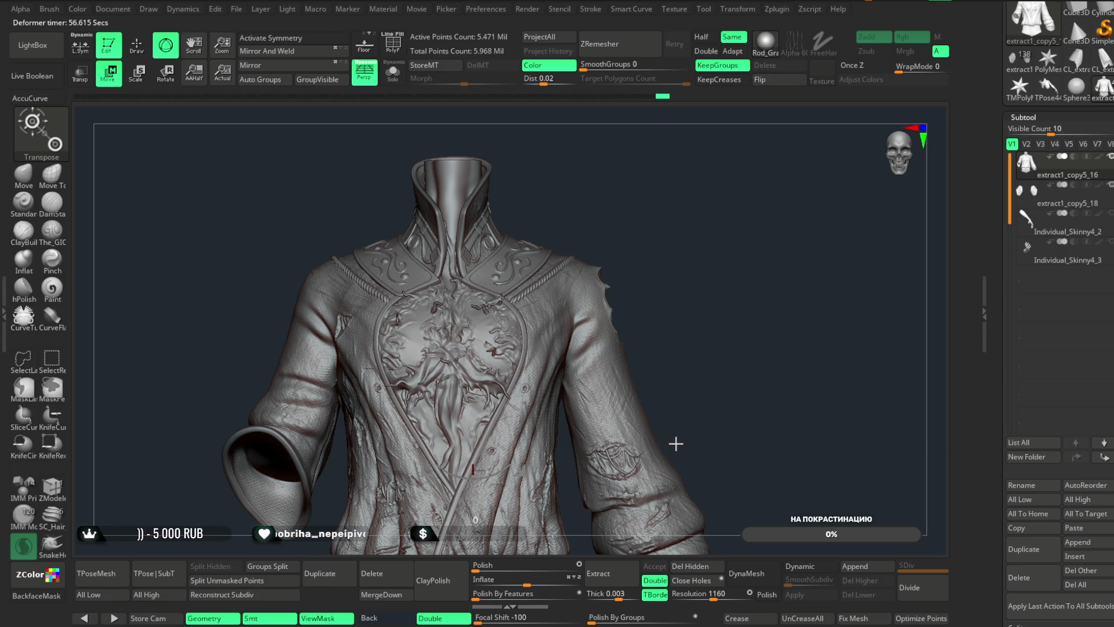
click(409, 328)
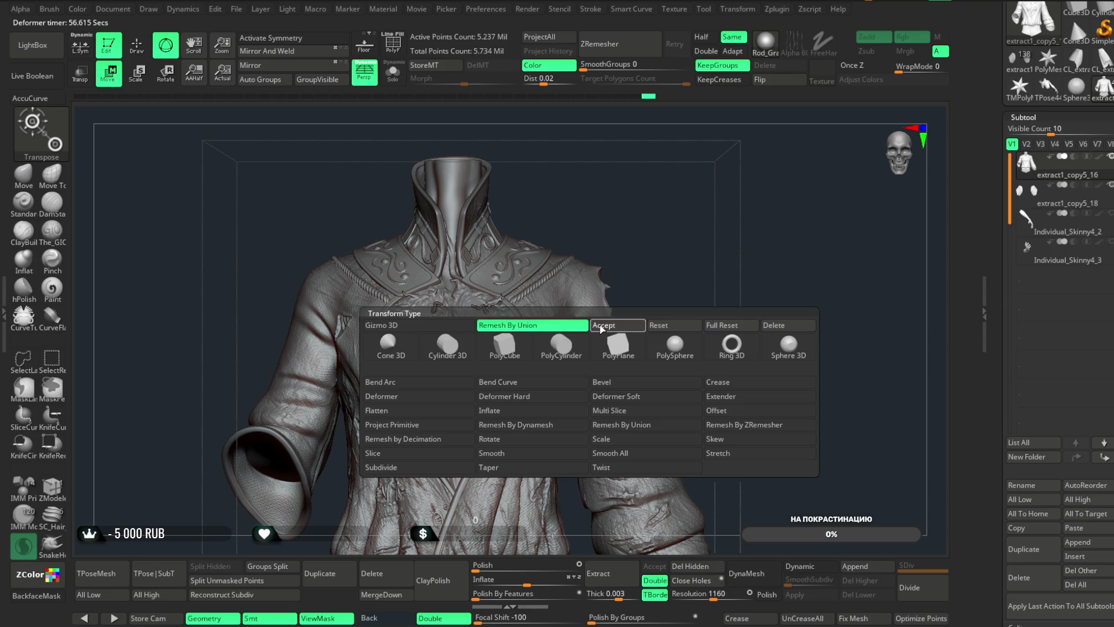
click(601, 326)
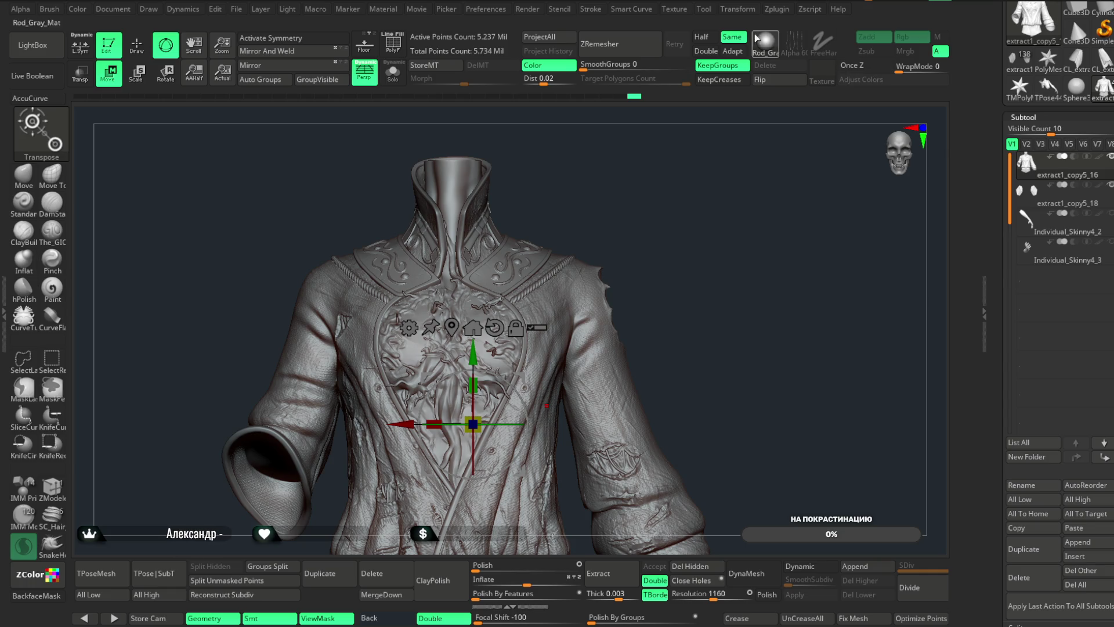
click(137, 45)
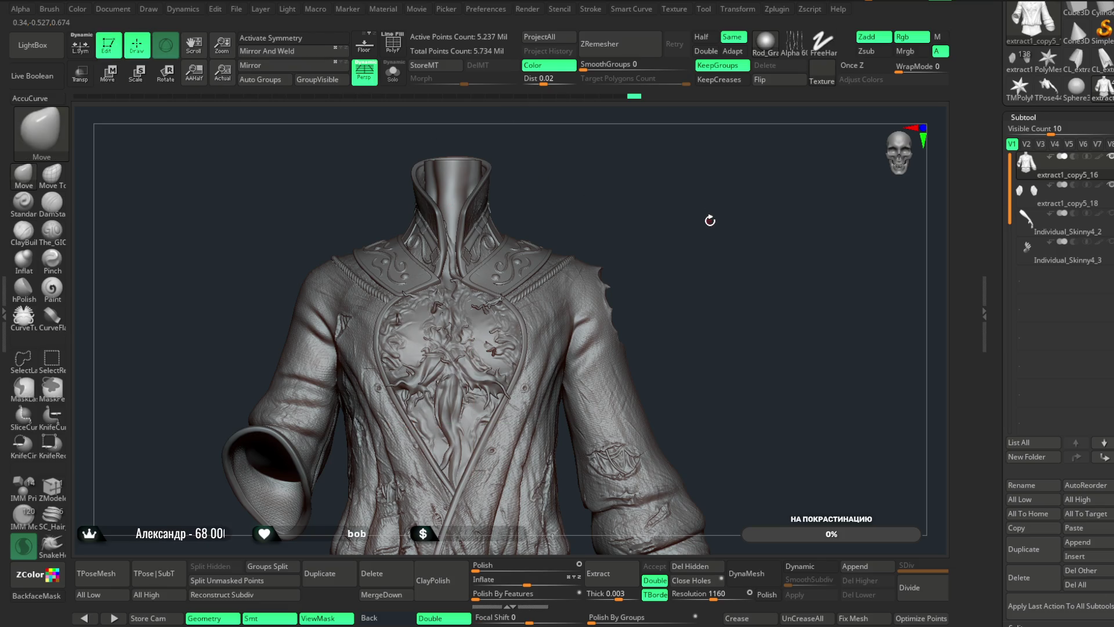
- Open the Stroke menu, then the Preferences menu with its Undo History and Mem categories
click(568, 11)
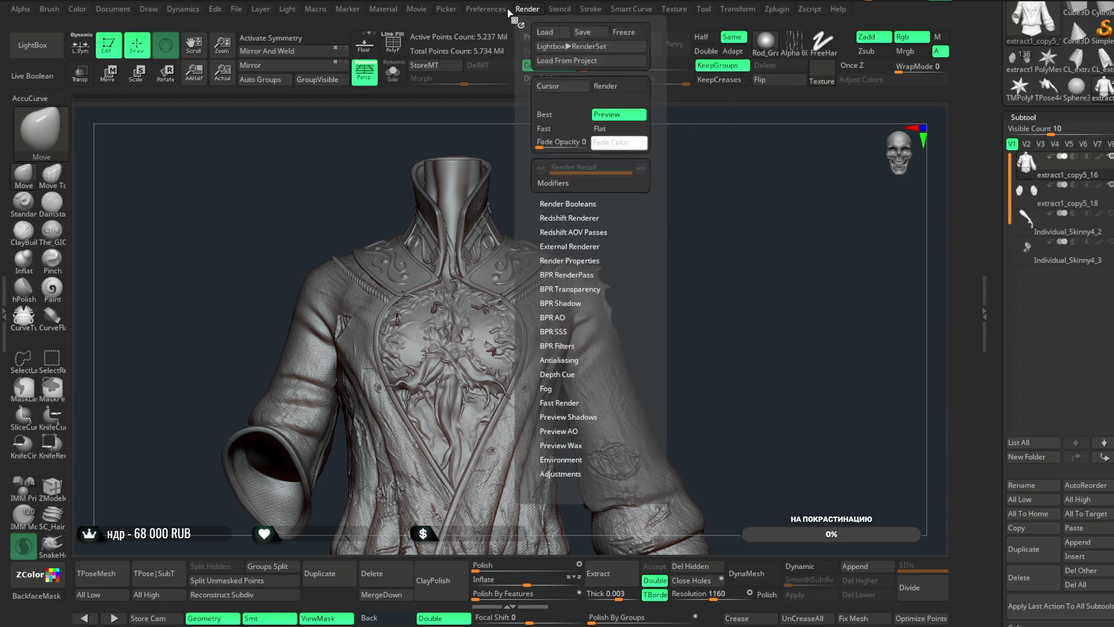
mouse_move(501, 11)
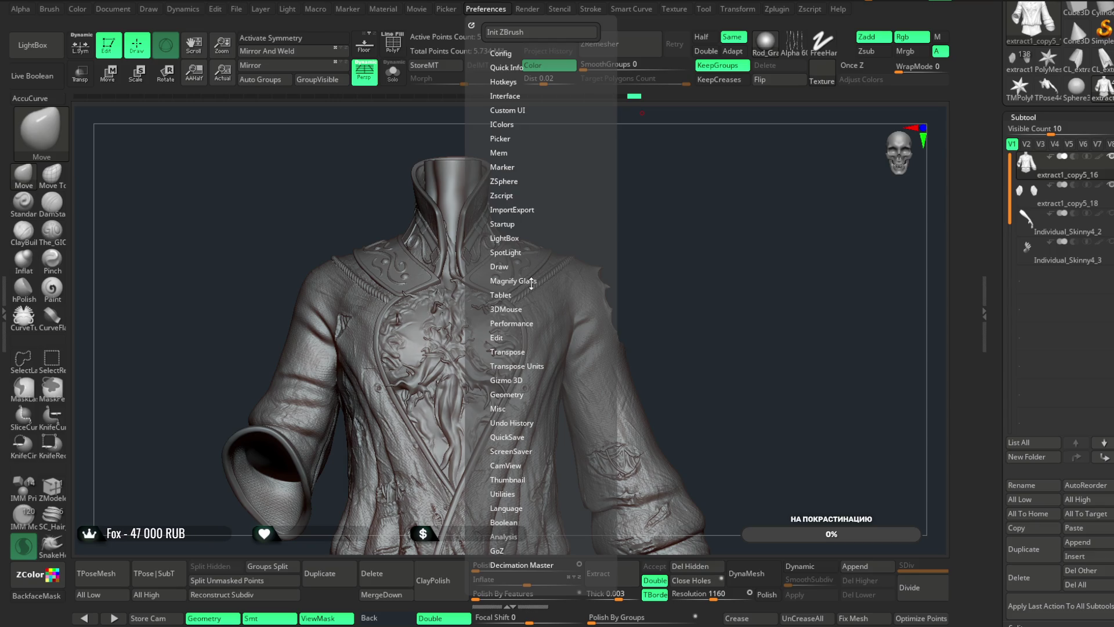
- Expand and collapse the Performance, Edit, Geometry and CamView preferences, then open Decimation Master
click(515, 323)
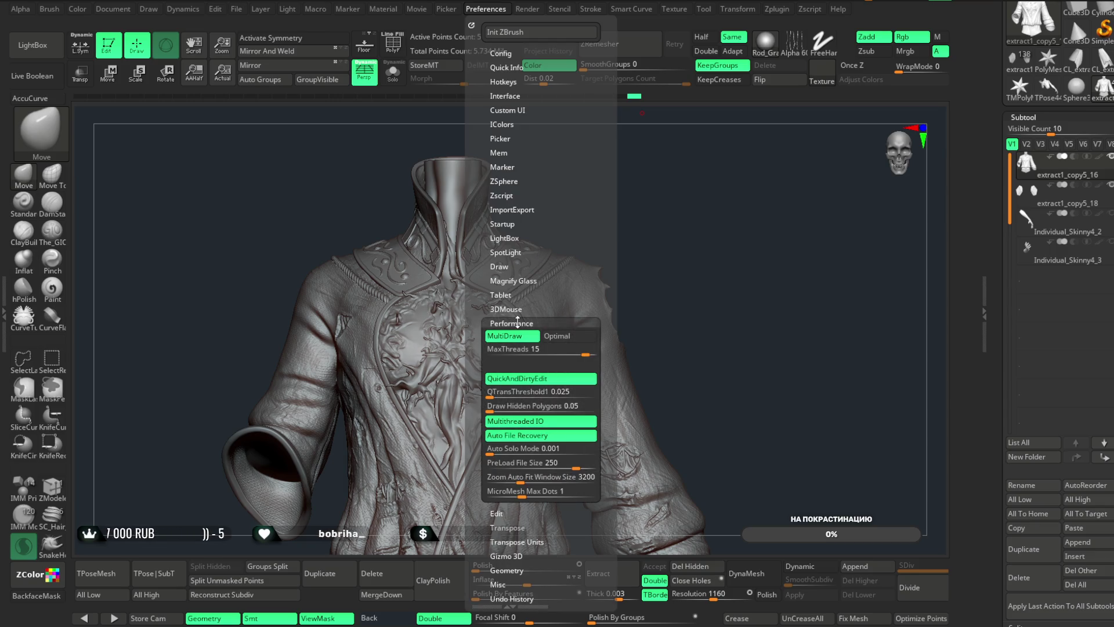
click(518, 322)
click(498, 337)
click(498, 337)
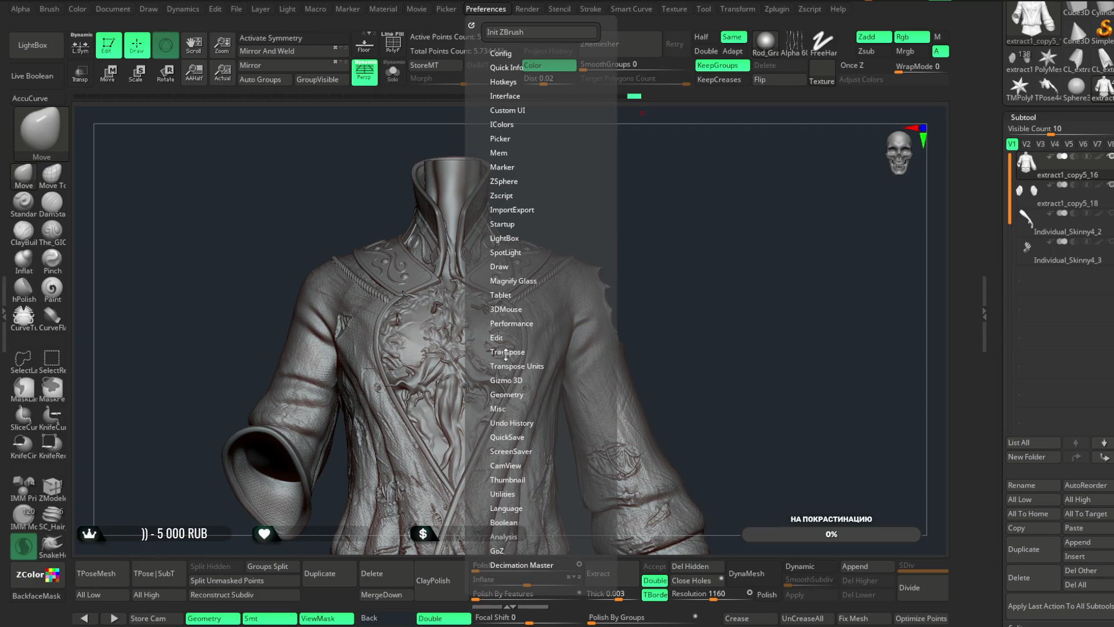
click(510, 394)
click(513, 394)
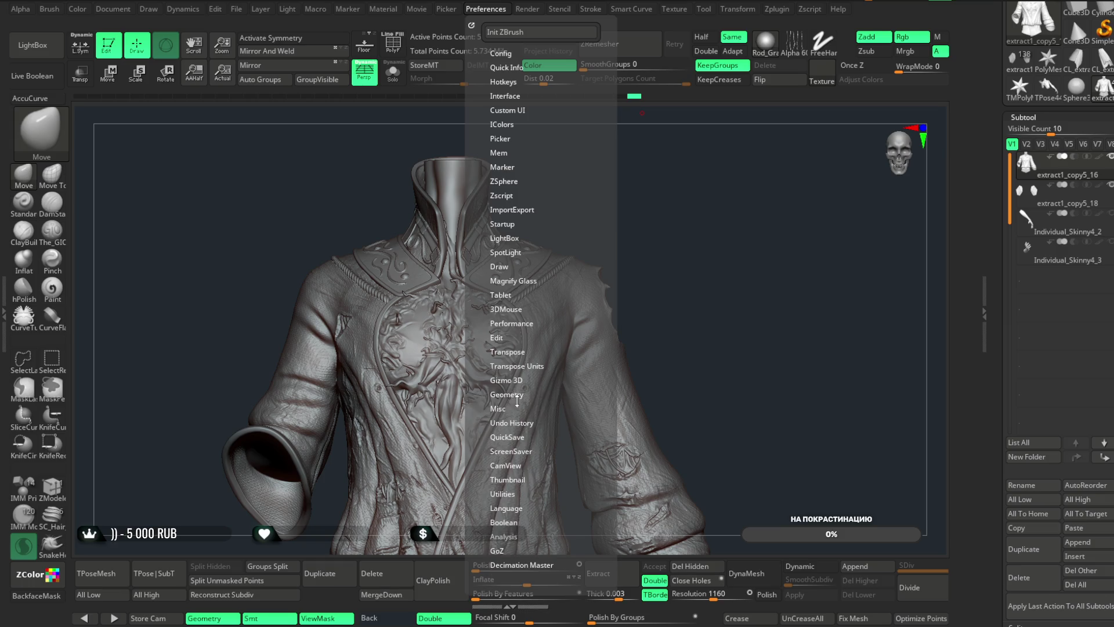
click(512, 465)
click(511, 468)
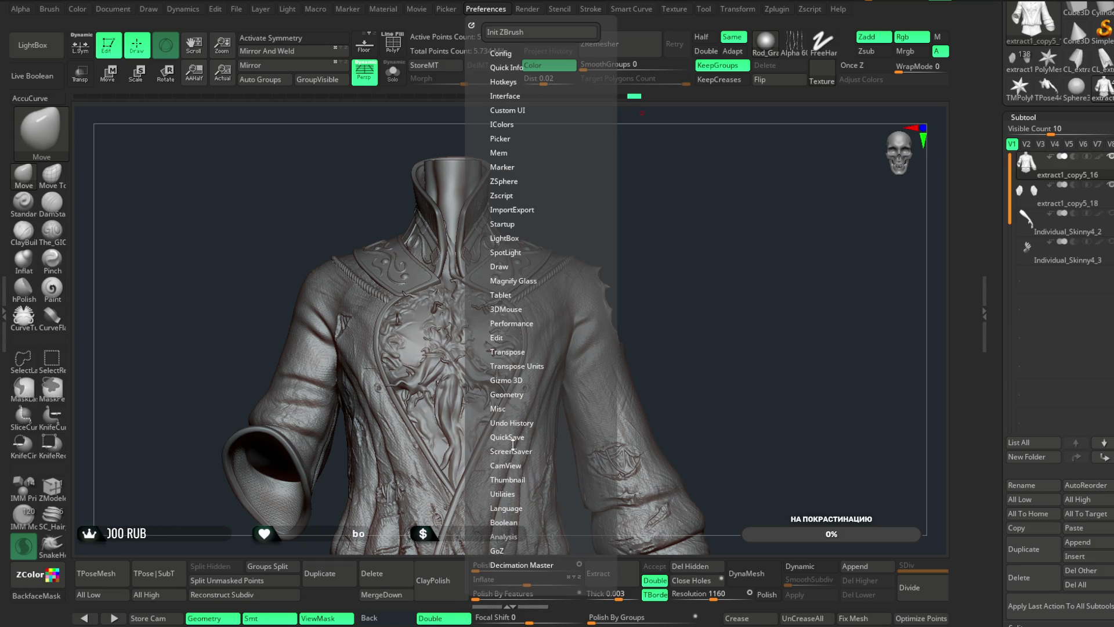
click(522, 565)
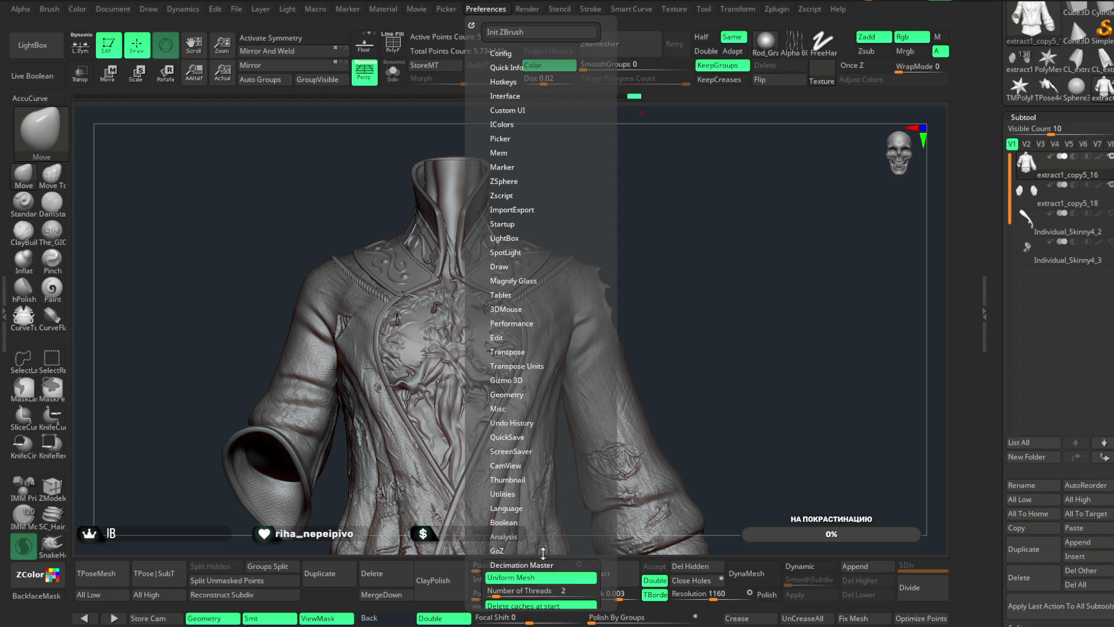
scroll(610, 434, up, 2)
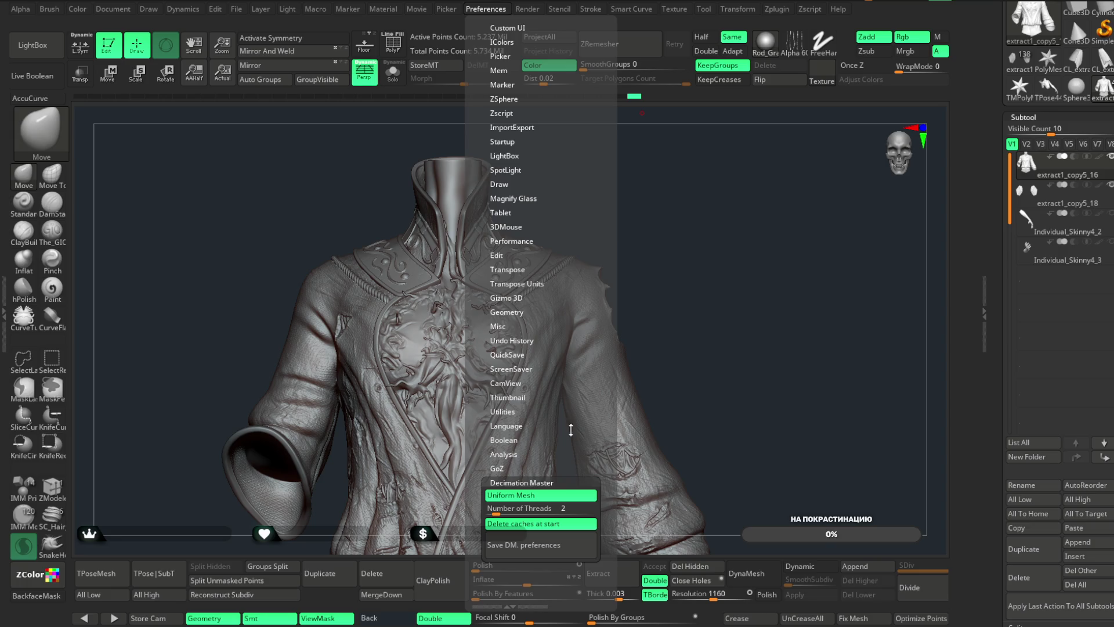
- Check the Thumbnail, Config and Quick Info preference subpalettes
click(505, 399)
click(507, 399)
scroll(504, 232, up, 2)
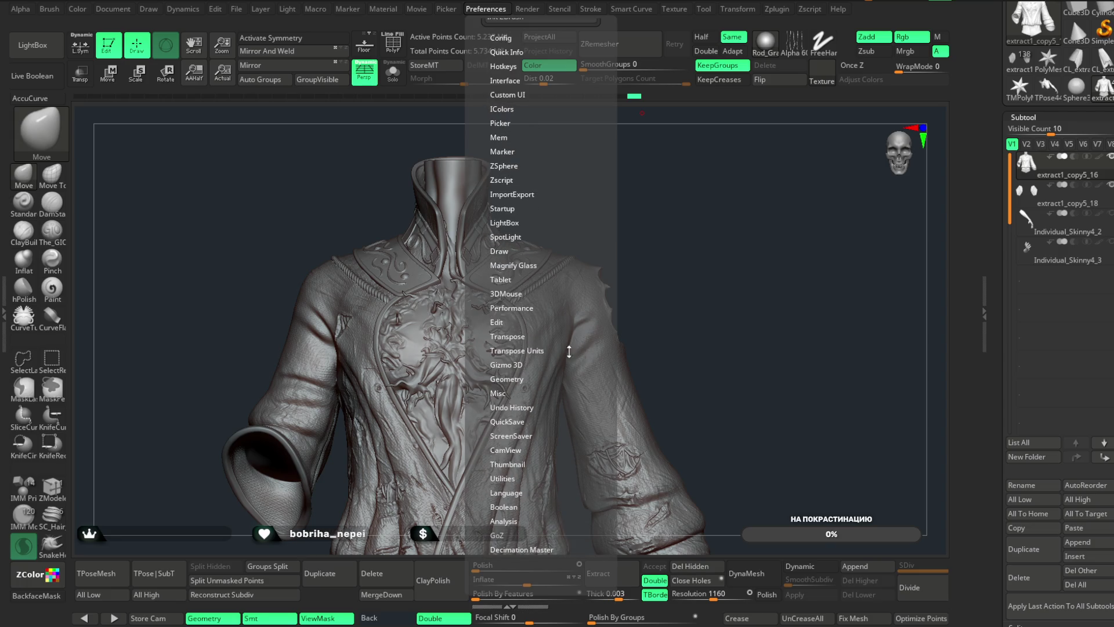
click(502, 36)
click(502, 37)
click(502, 52)
click(499, 50)
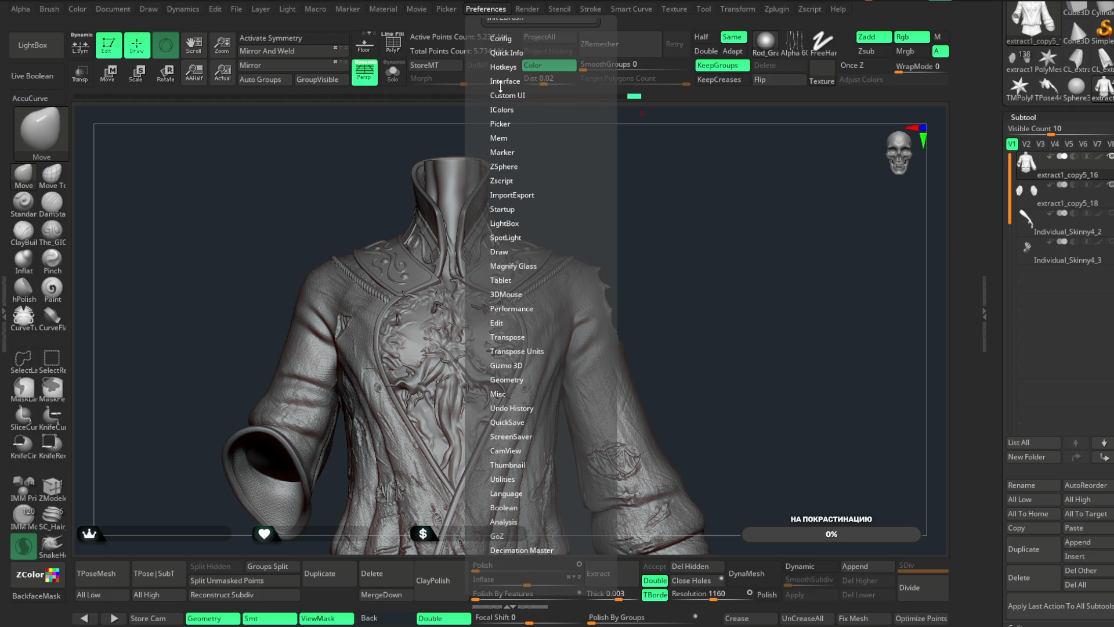
- Check the Interface, Custom UI, IColors, Picker and Mem undo-limit preferences
click(502, 81)
click(501, 82)
click(503, 98)
click(502, 96)
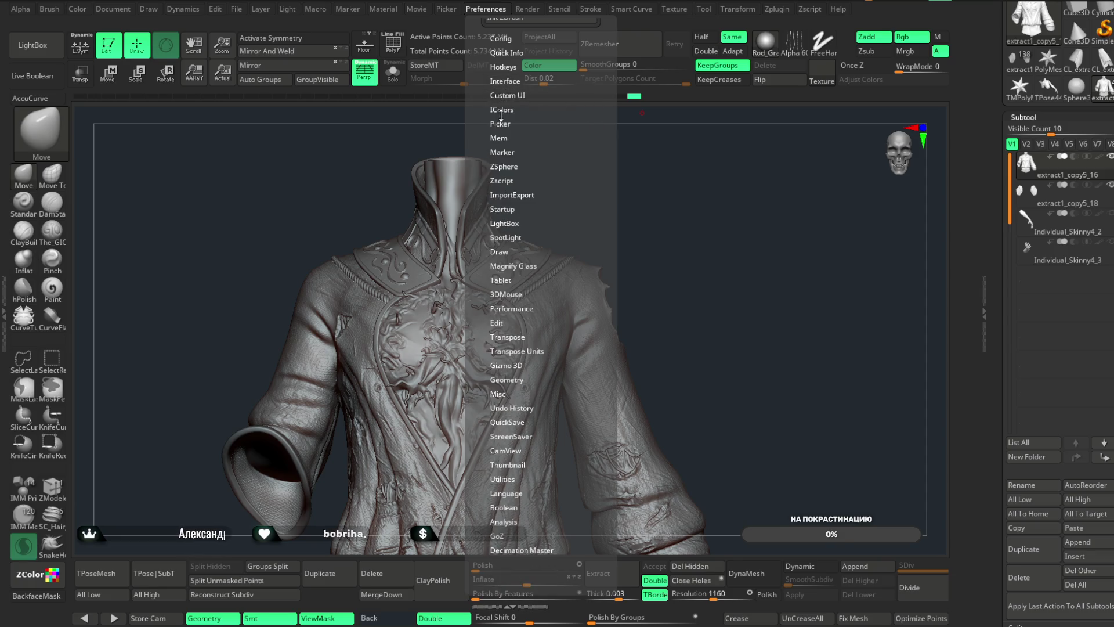
click(502, 110)
click(504, 110)
click(501, 124)
click(501, 125)
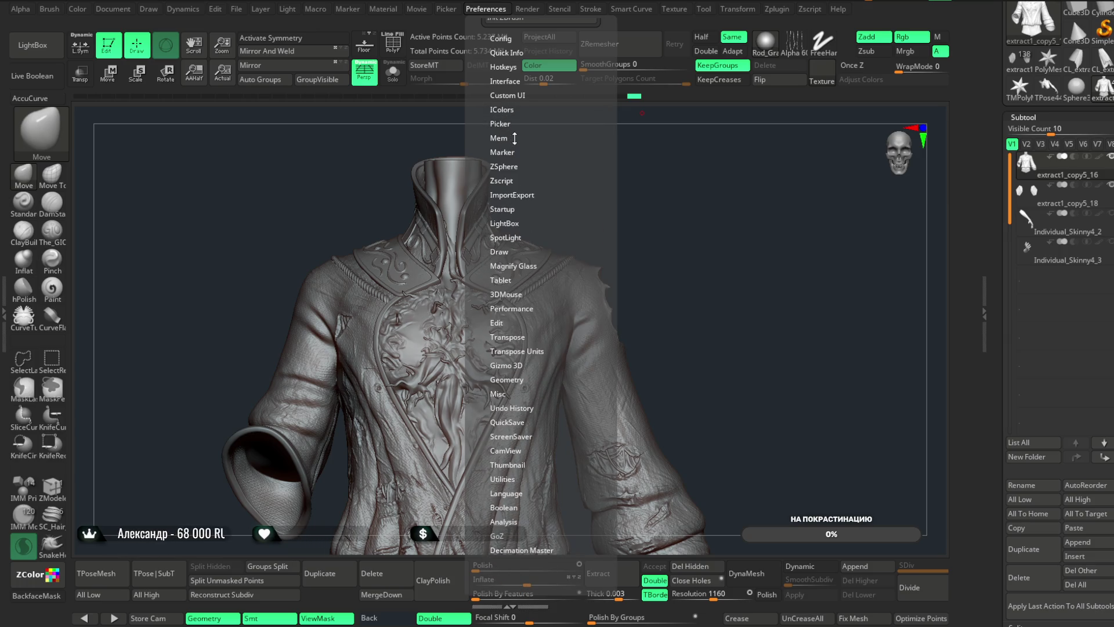
click(502, 138)
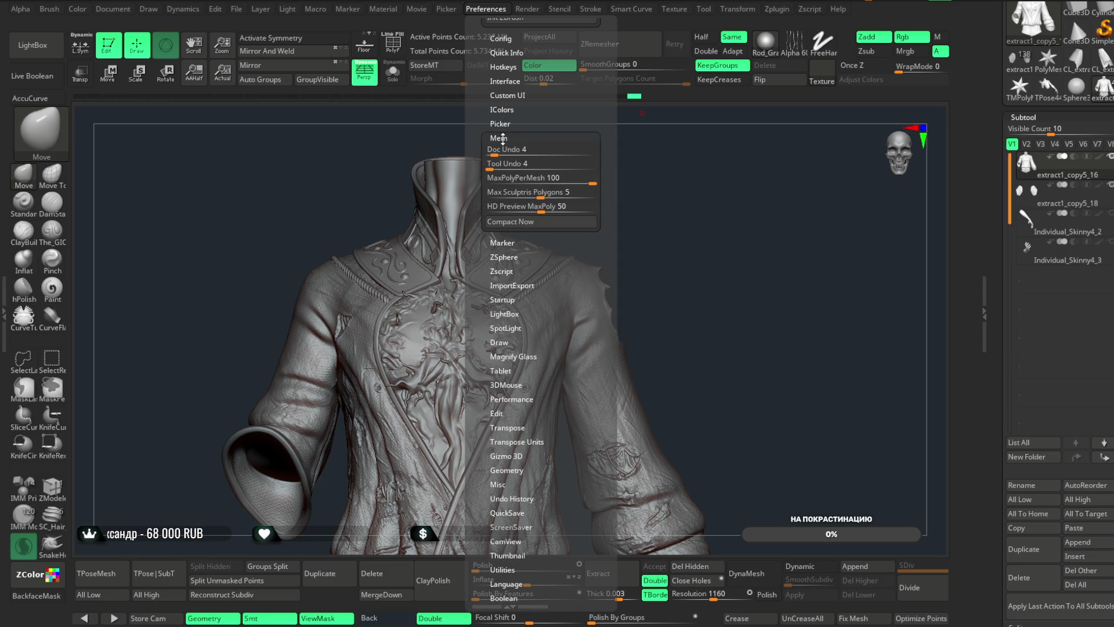
click(503, 138)
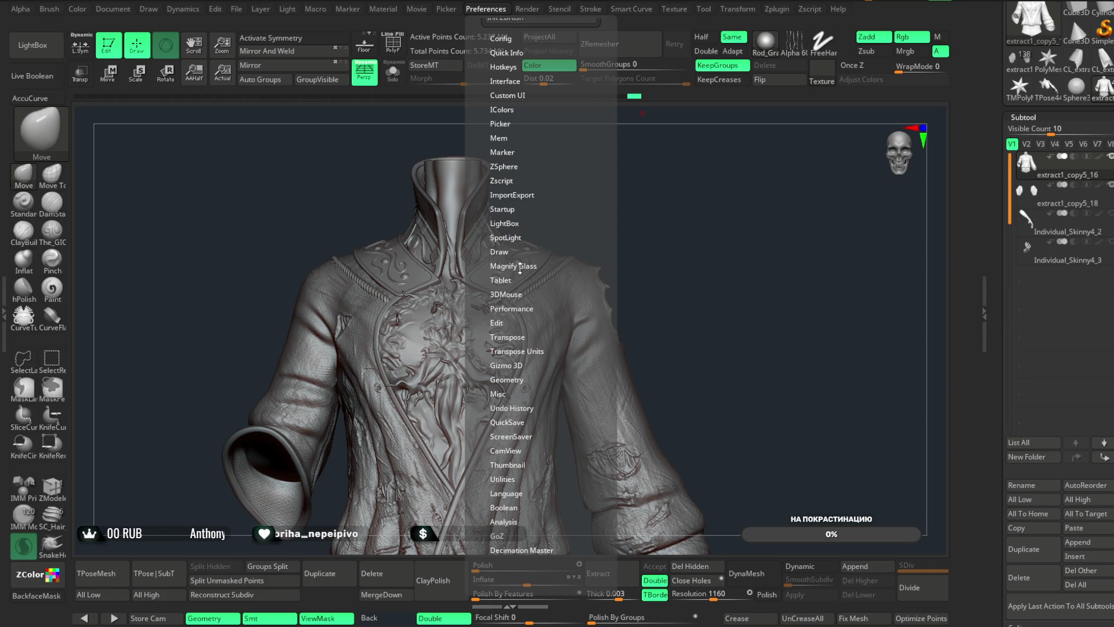
- Review the Performance, Edit, Geometry welding and Undo History preferences again
click(513, 308)
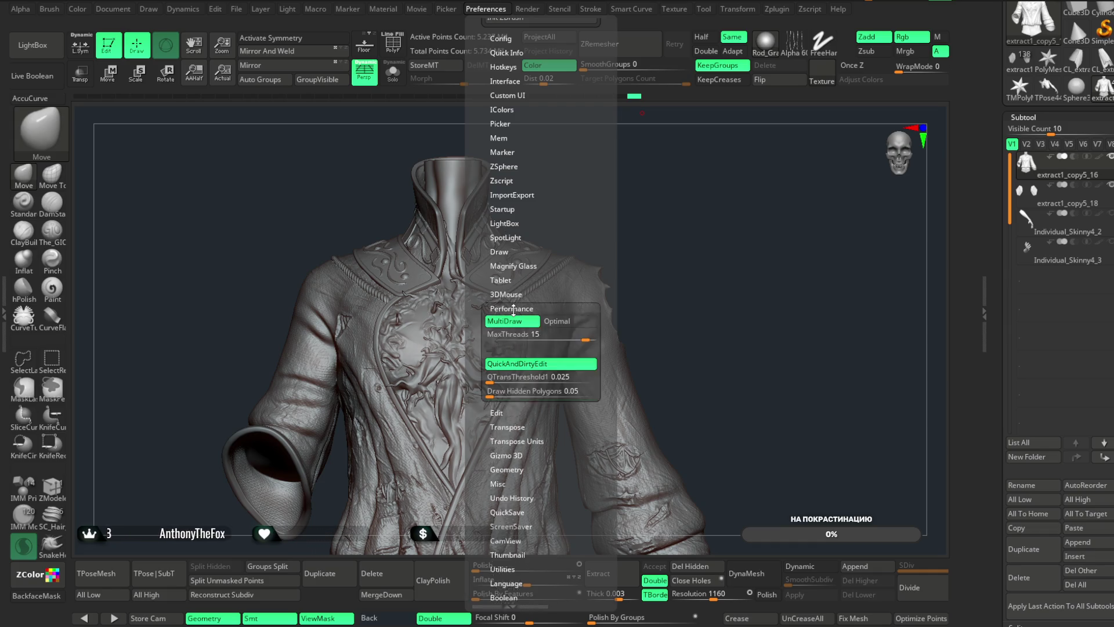
click(513, 309)
click(497, 322)
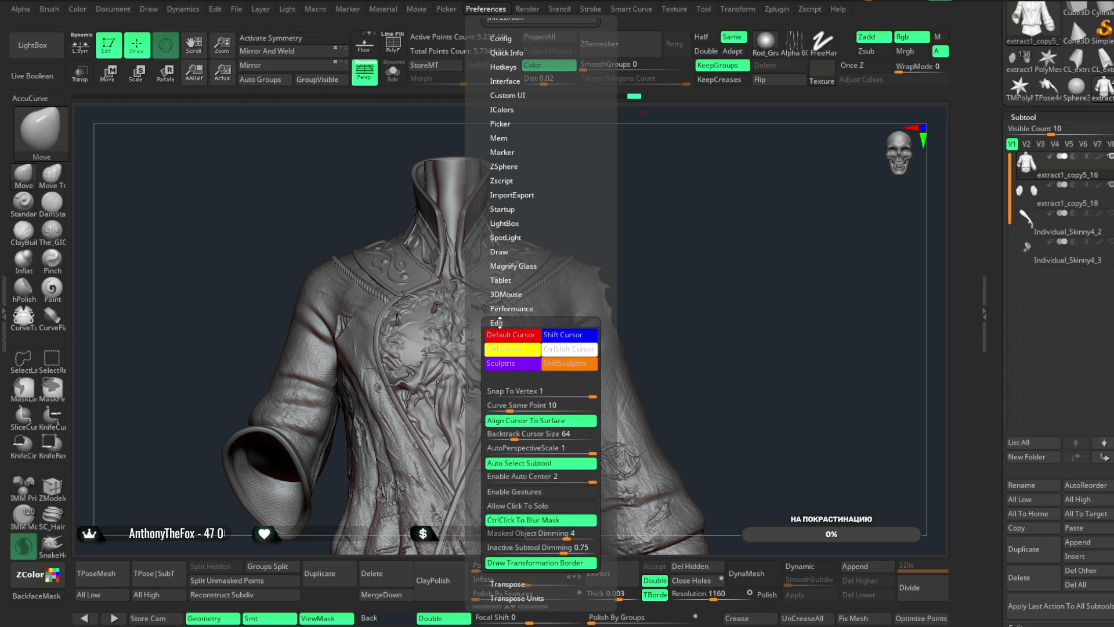
click(500, 323)
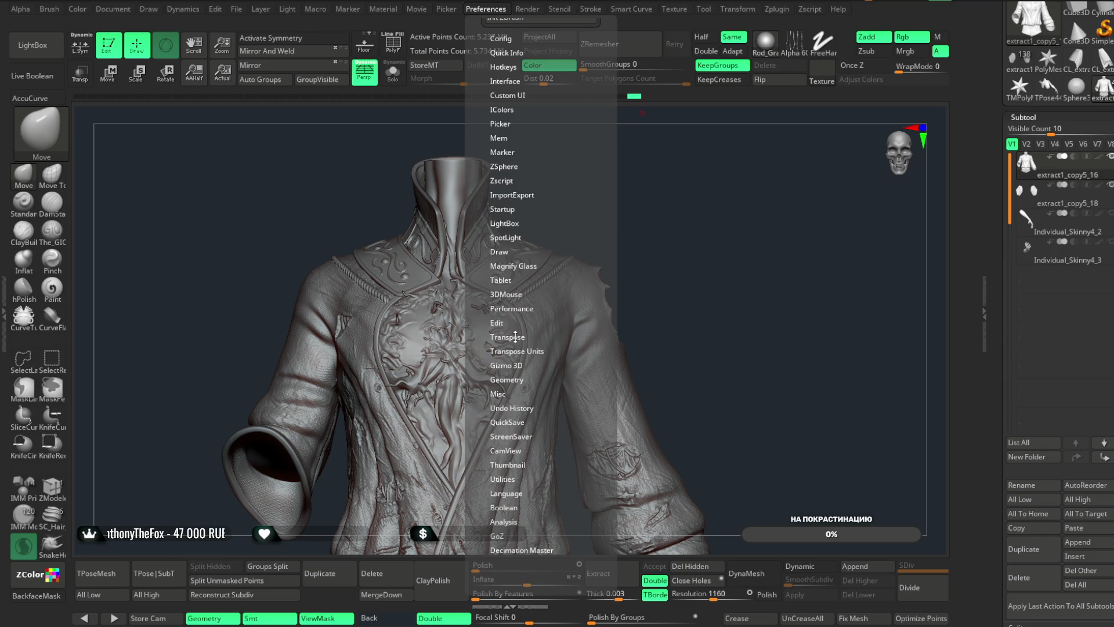
click(508, 380)
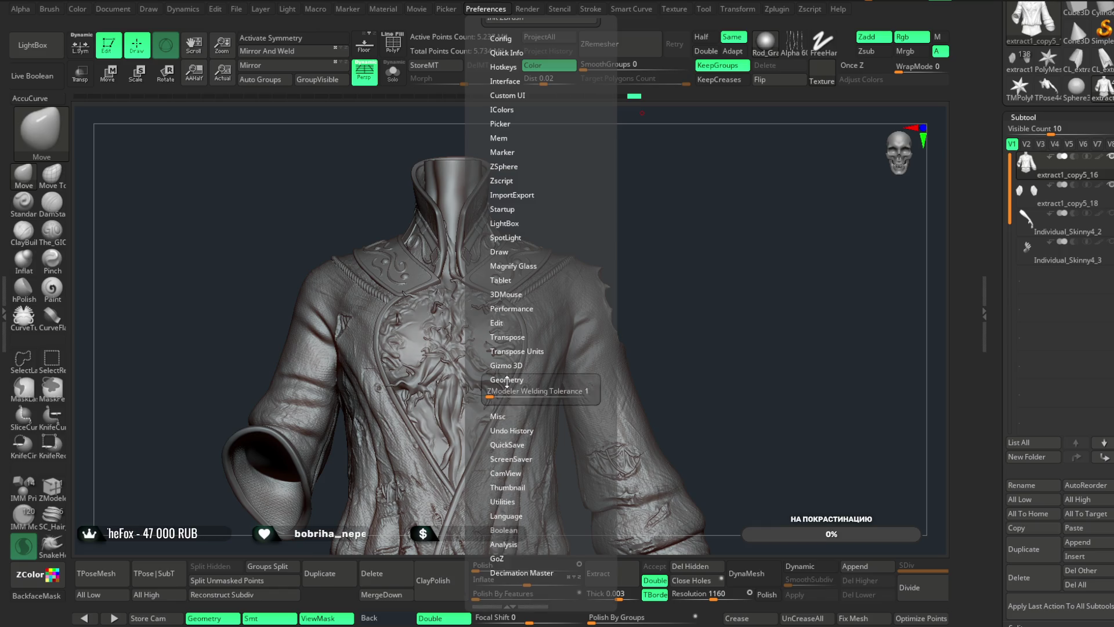
click(508, 380)
click(515, 402)
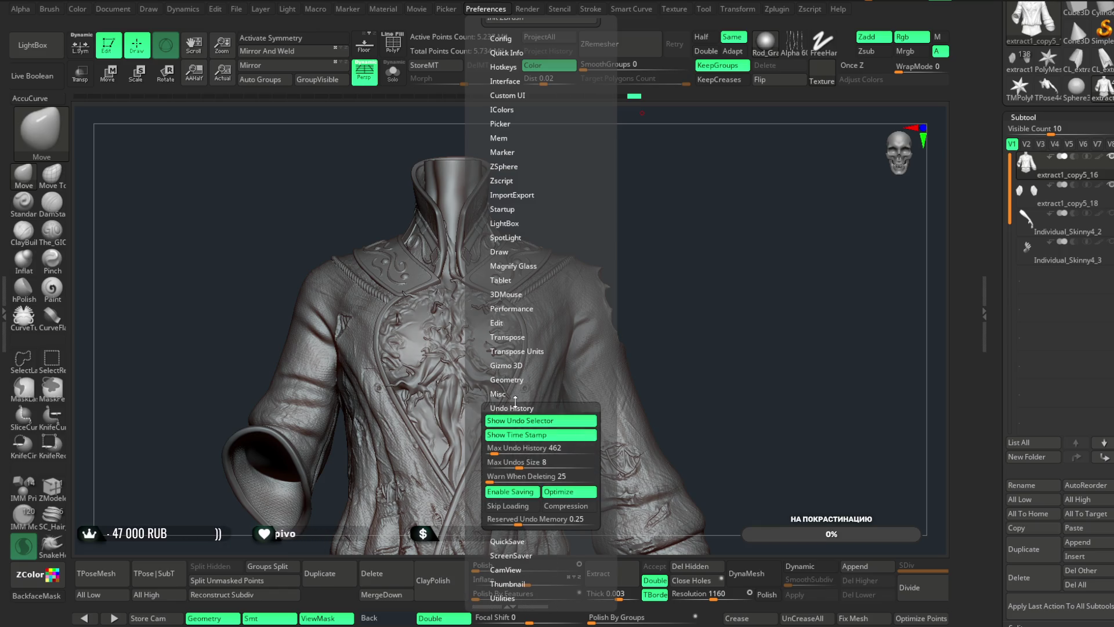
click(511, 404)
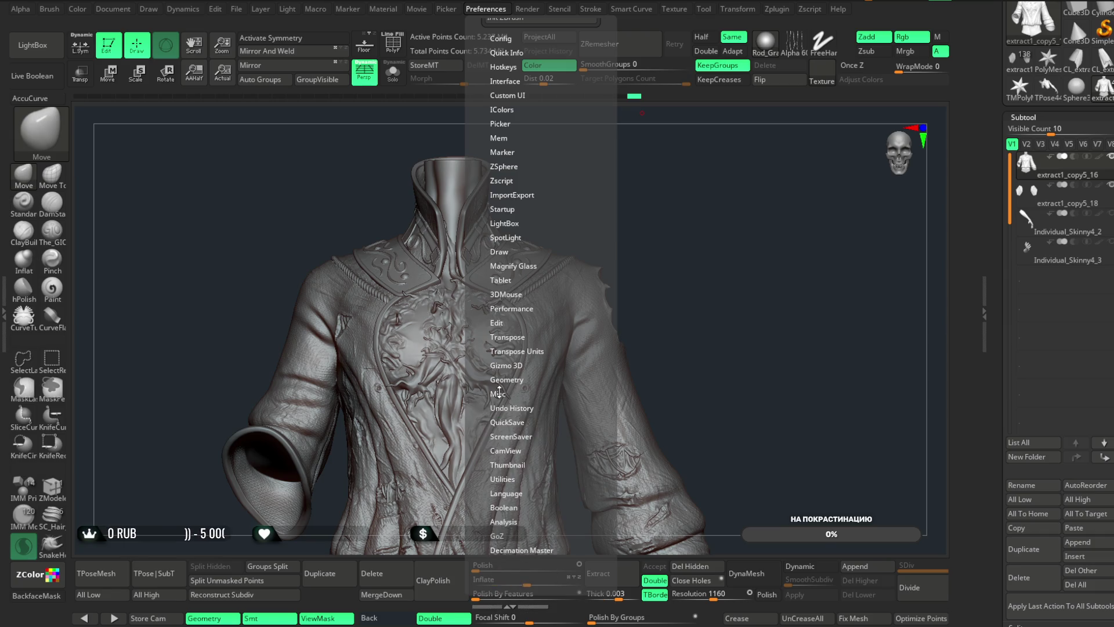
- Check the Misc, Utilities and Boolean preferences, then leave the Preferences menu
click(501, 392)
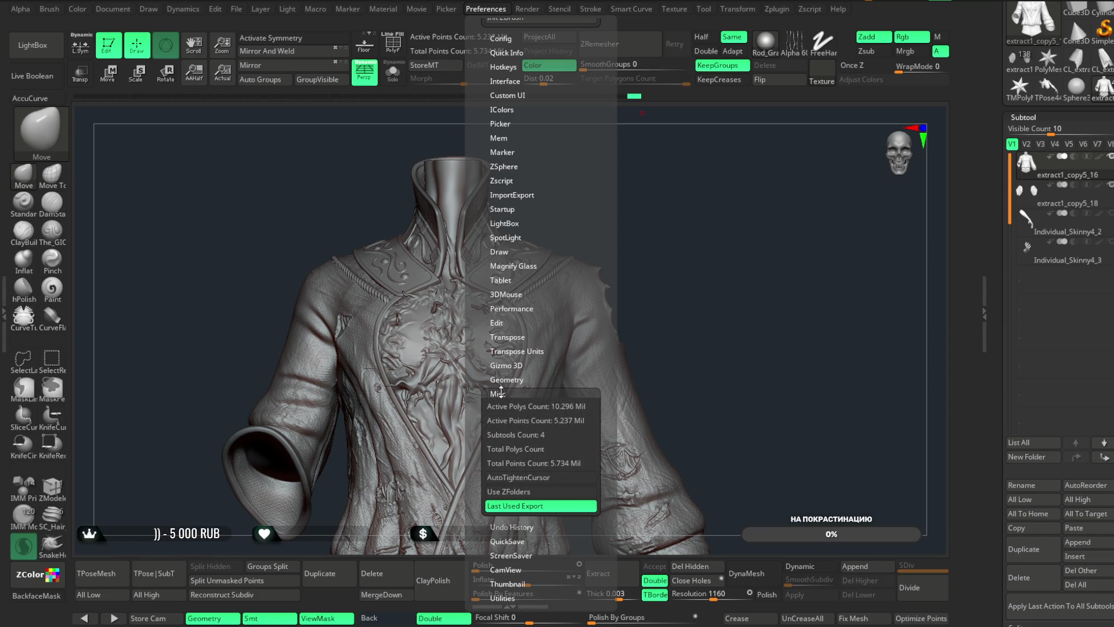
click(500, 392)
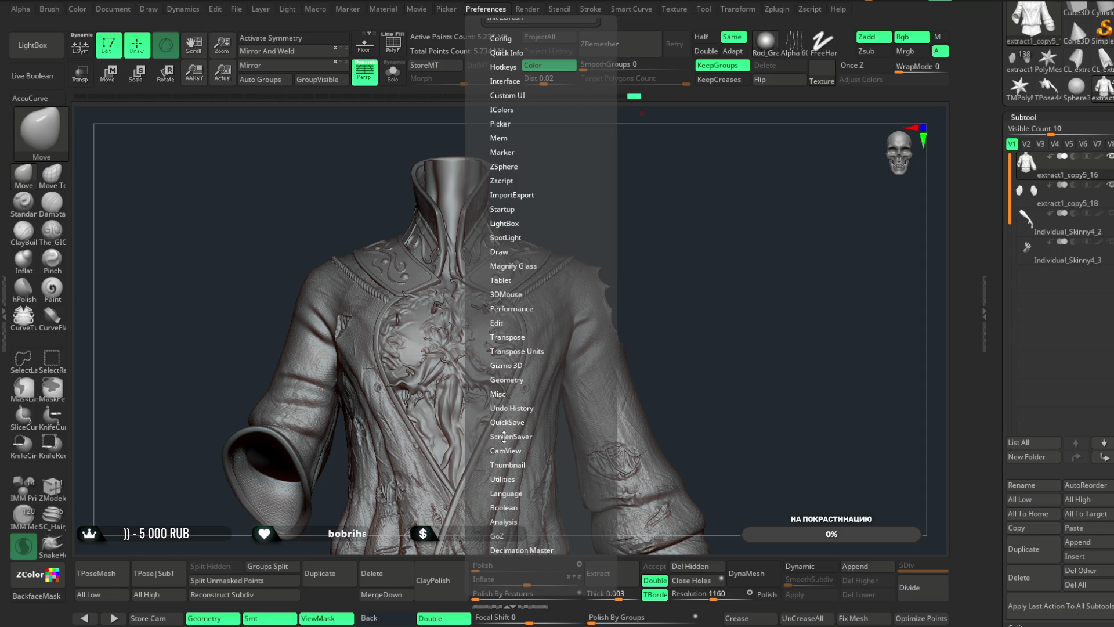
click(502, 479)
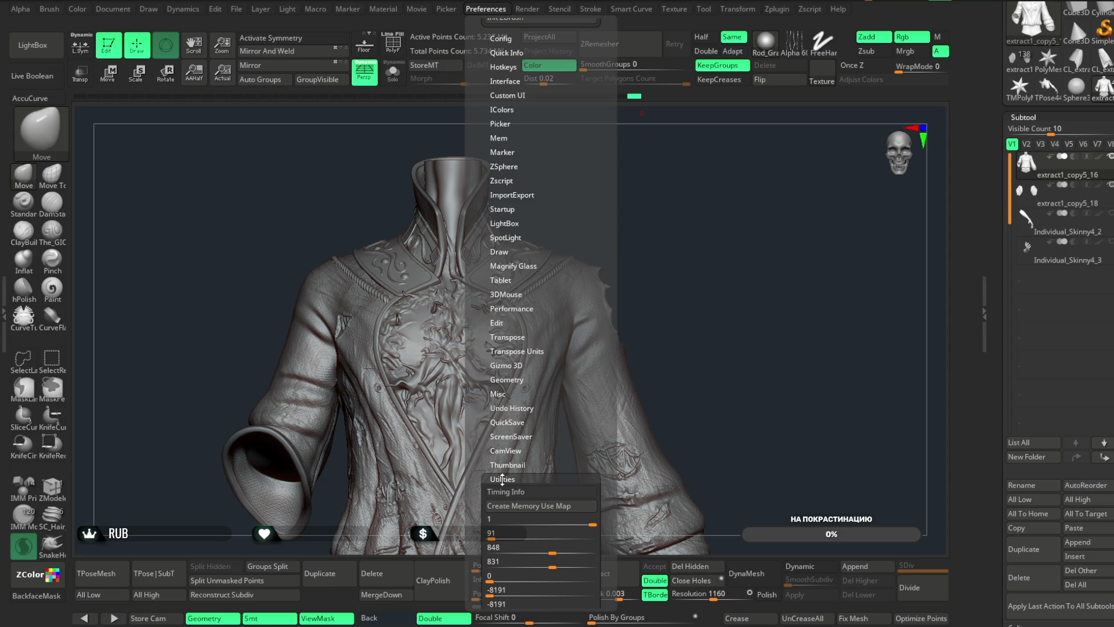
click(502, 478)
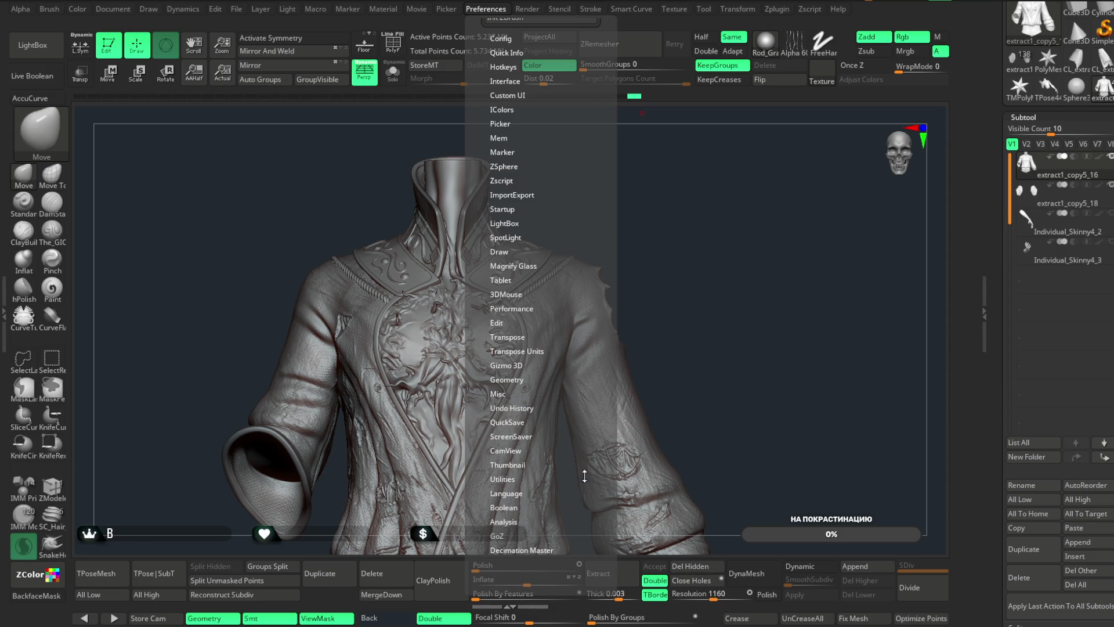
click(504, 507)
click(504, 507)
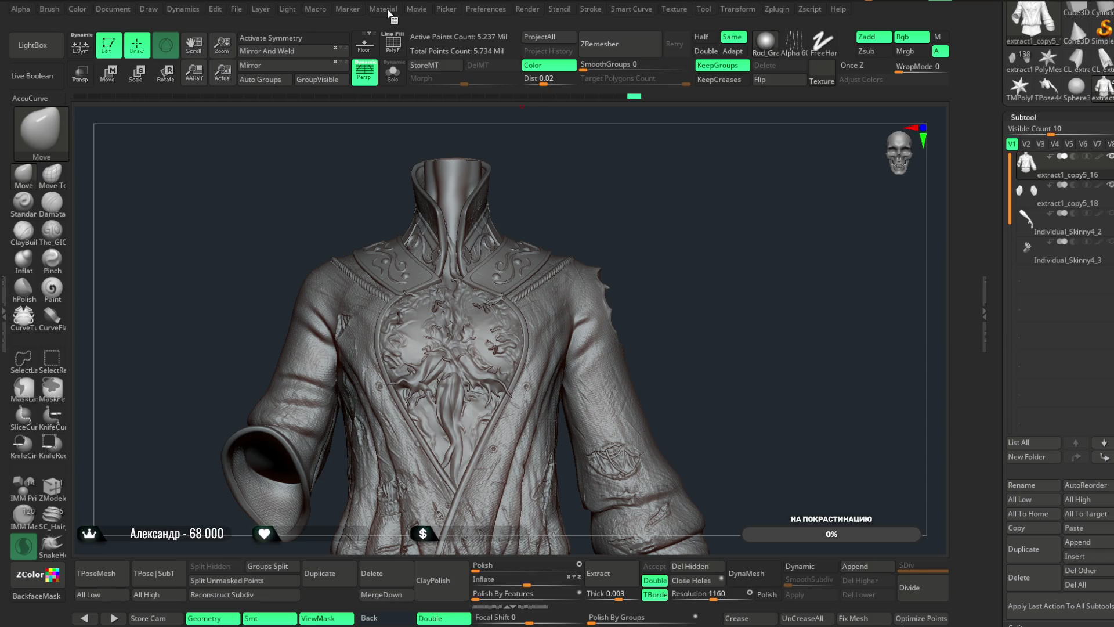
click(562, 10)
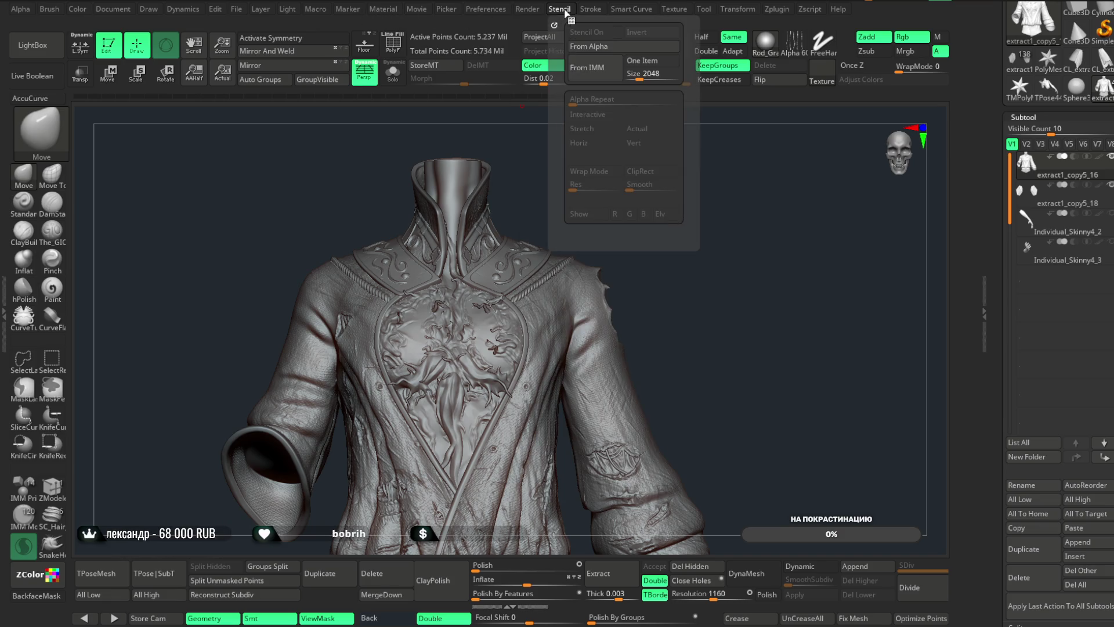
mouse_move(738, 10)
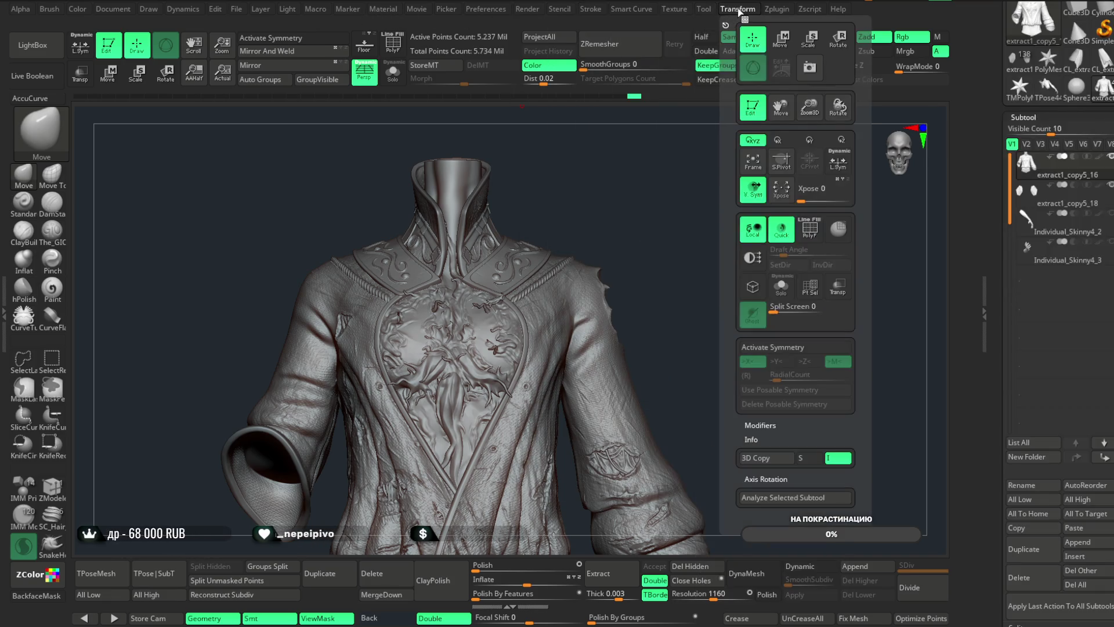
mouse_move(312, 10)
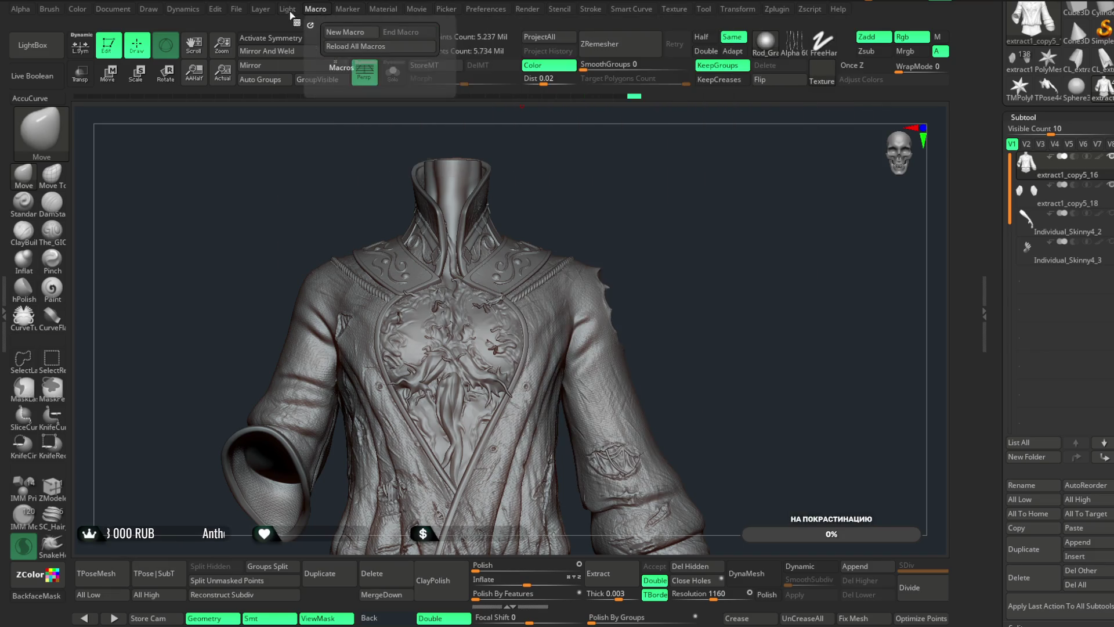
mouse_move(107, 12)
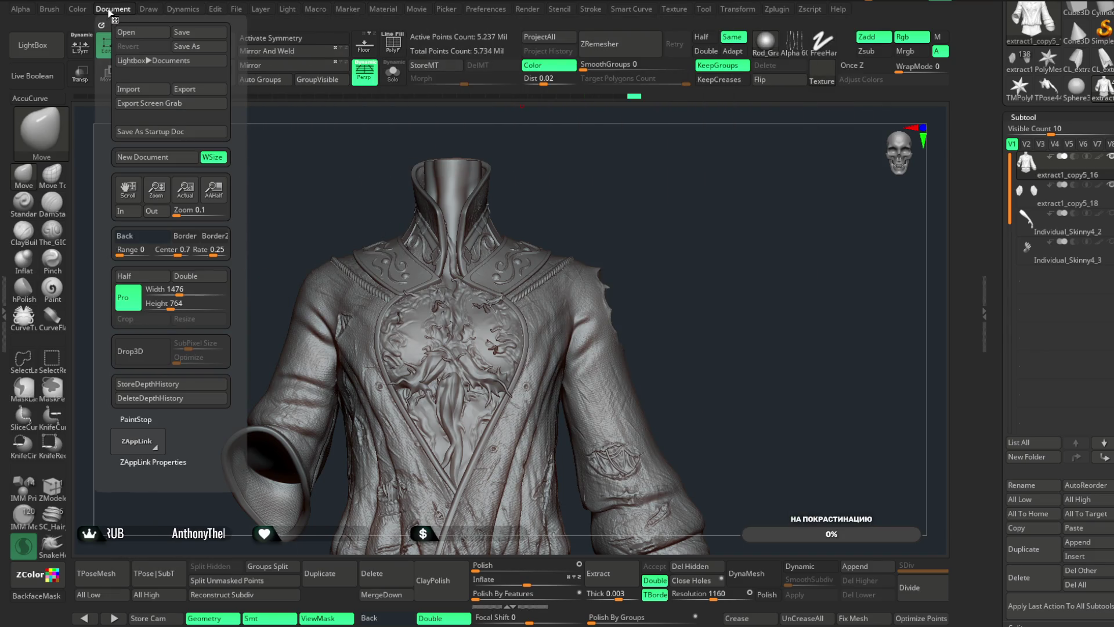
mouse_move(182, 12)
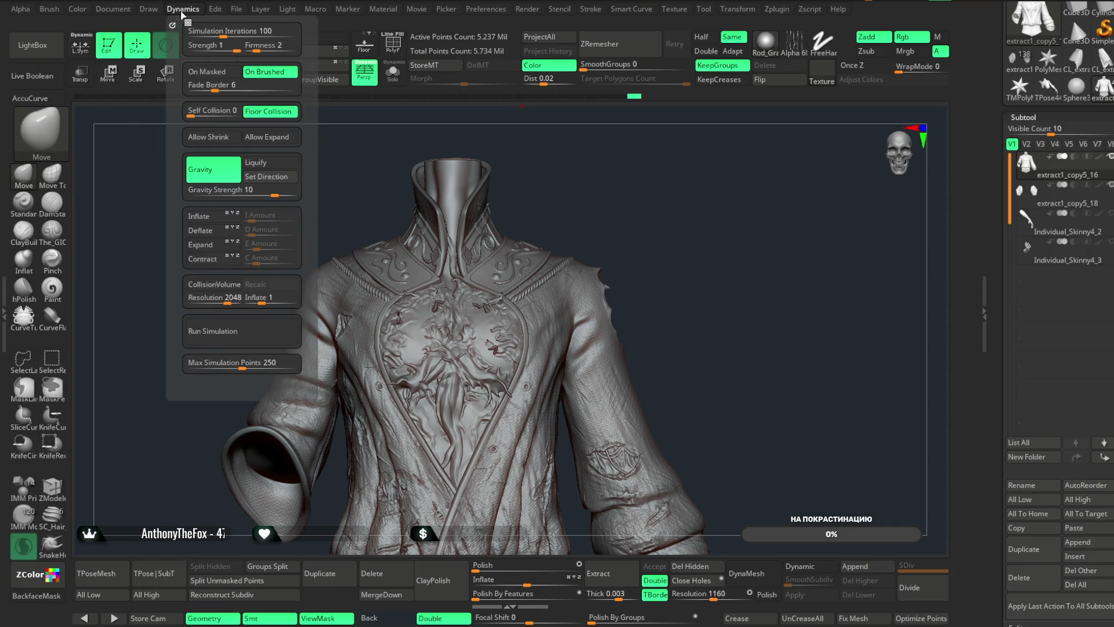
mouse_move(242, 11)
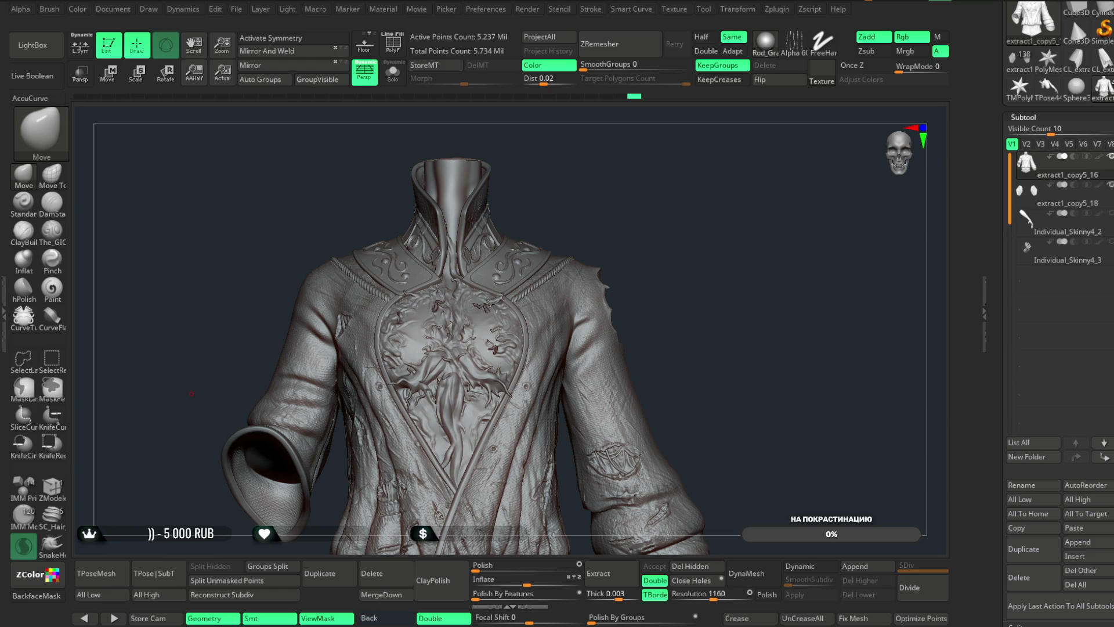
click(777, 9)
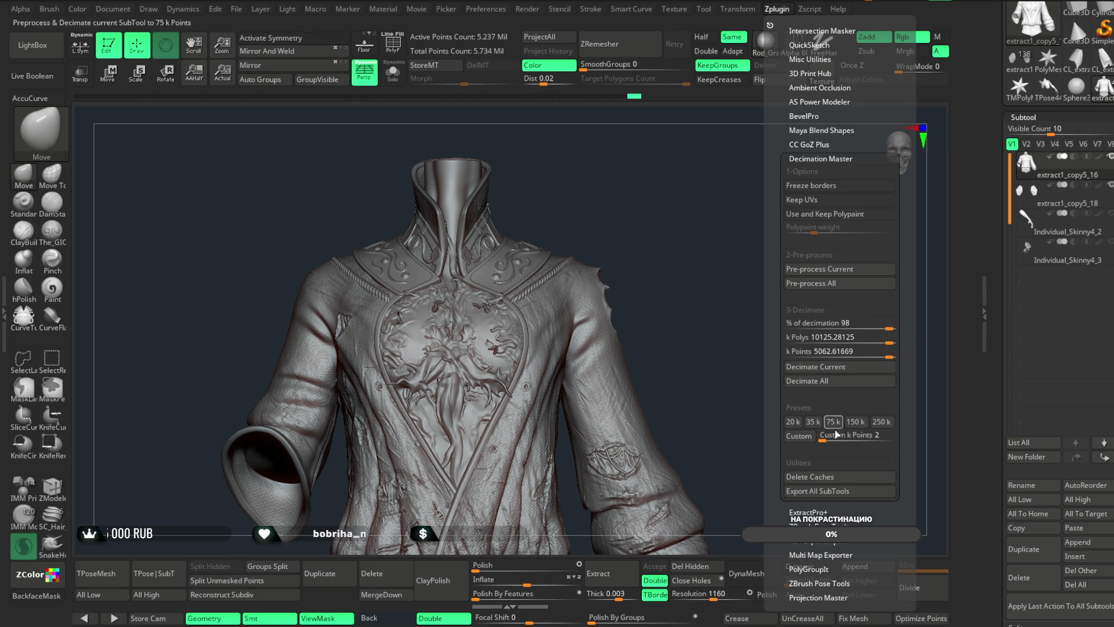
- Delete the stored Decimation Master caches and show polygroup colours on the coat
click(840, 476)
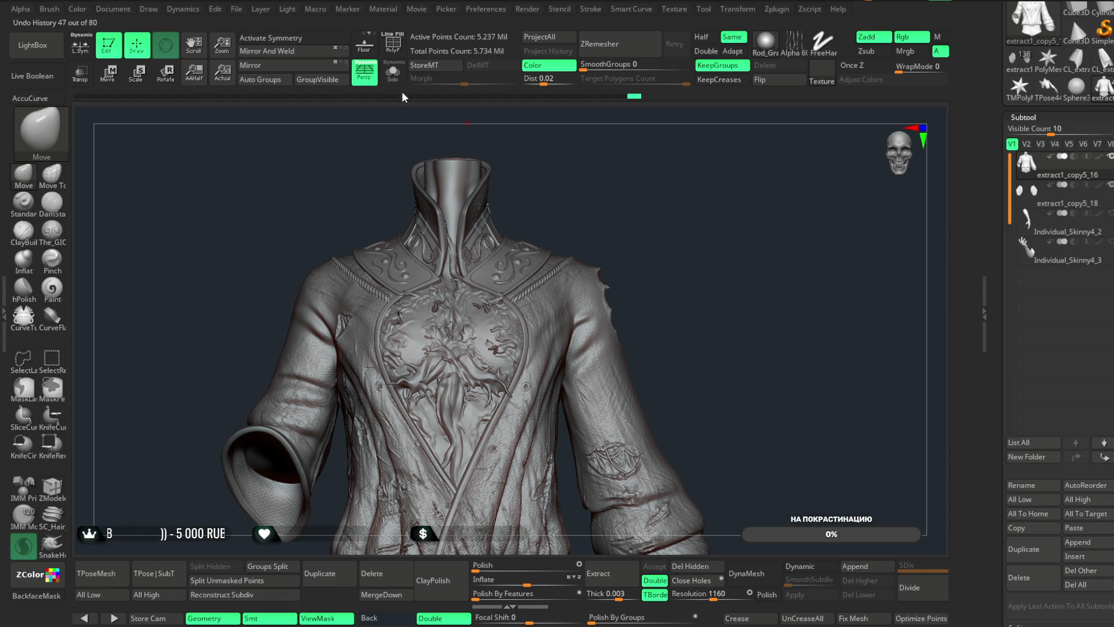
click(393, 46)
- Isolate the collar and shoulder area to inspect it, then unhide the whole coat
mouse_move(628, 186)
mouse_down()
mouse_move(667, 189)
mouse_move(644, 186)
mouse_move(655, 188)
mouse_move(639, 162)
mouse_move(475, 378)
mouse_move(457, 380)
mouse_up()
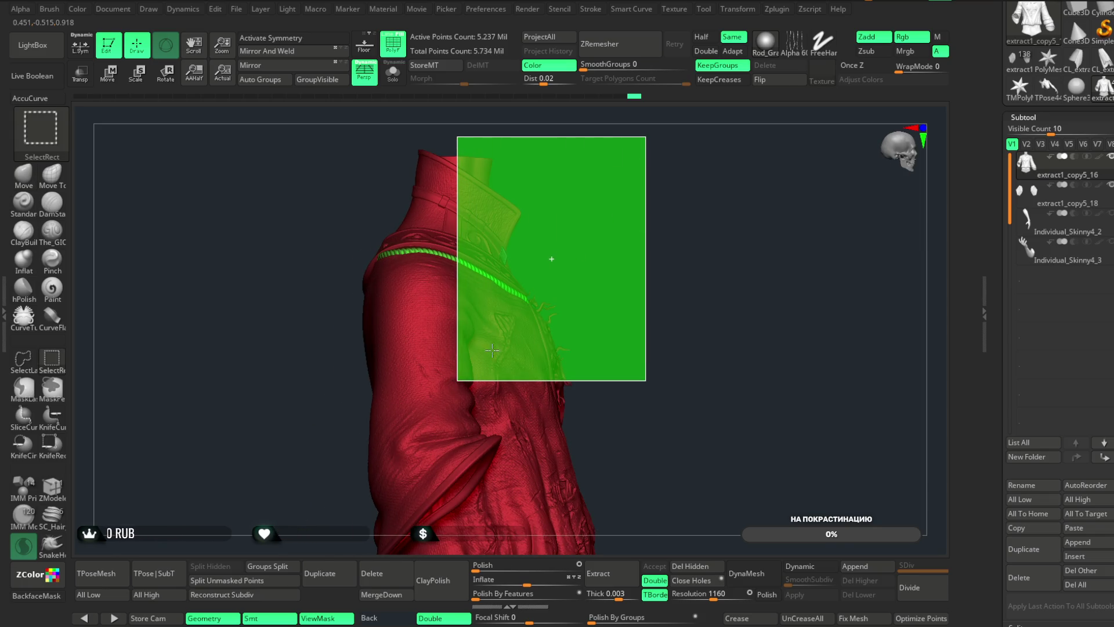
mouse_move(629, 224)
ctrl+shift+mouse_down()
mouse_move(671, 174)
mouse_move(678, 401)
mouse_move(714, 177)
mouse_move(704, 152)
mouse_move(677, 194)
ctrl+shift+mouse_up()
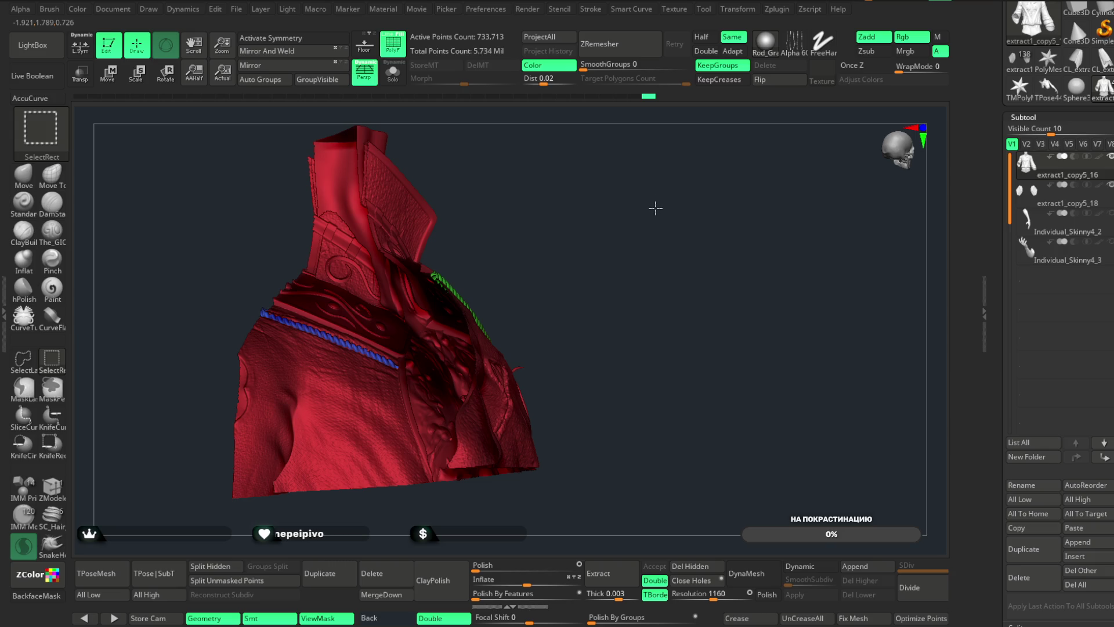
ctrl+shift+click(650, 212)
drag(628, 219, 591, 246)
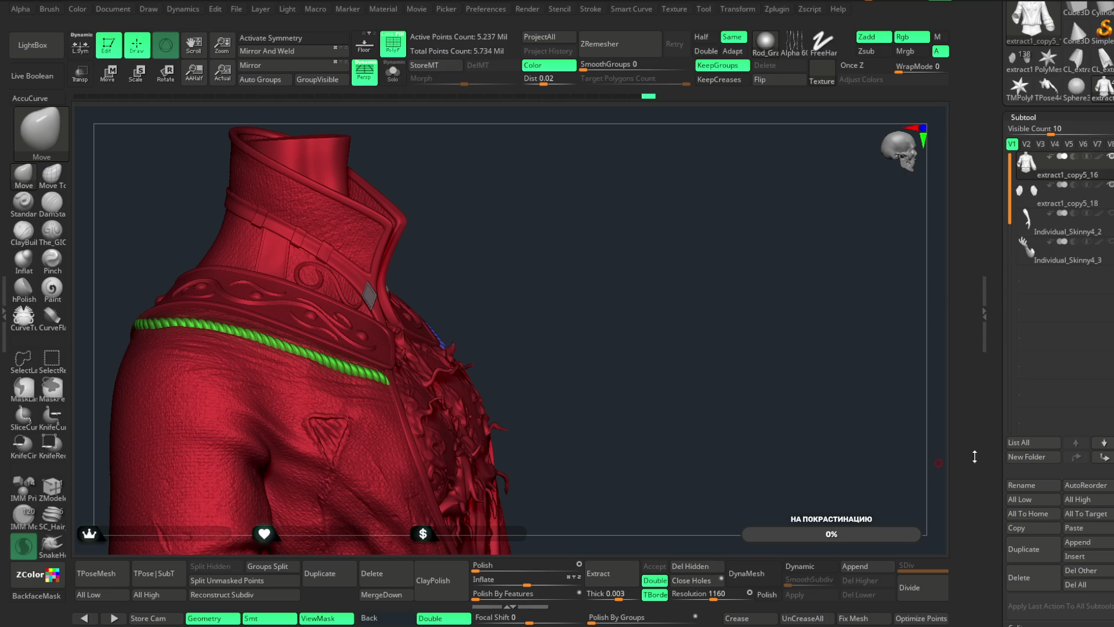
scroll(1057, 381, down, 5)
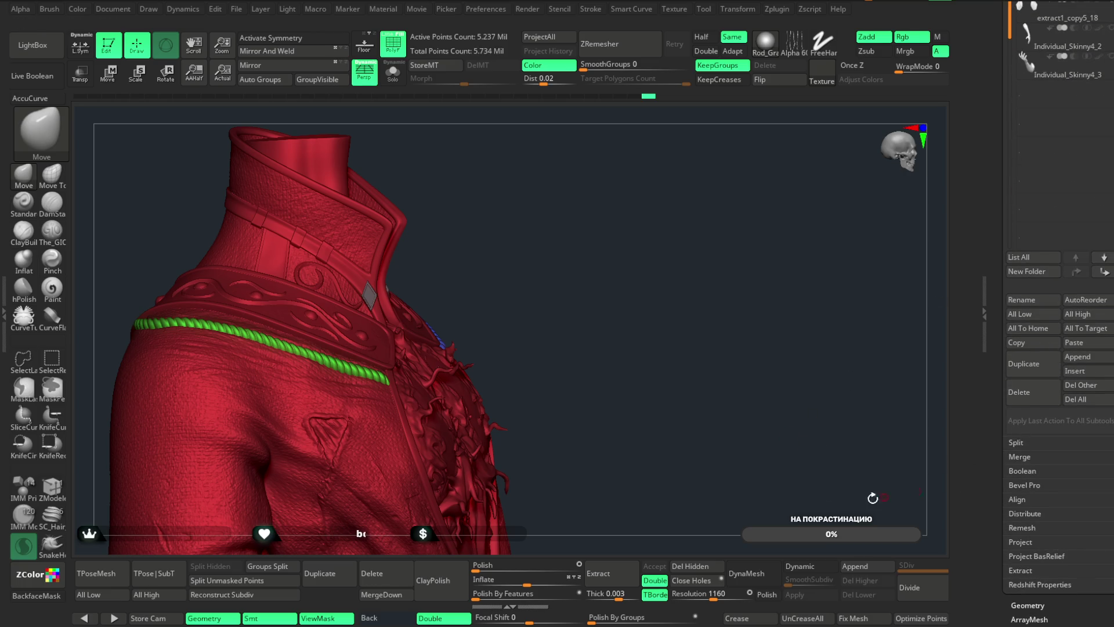
- Merge the subtool down into the coat, accepting the non-undoable warning, and view it from the front
click(381, 594)
click(348, 609)
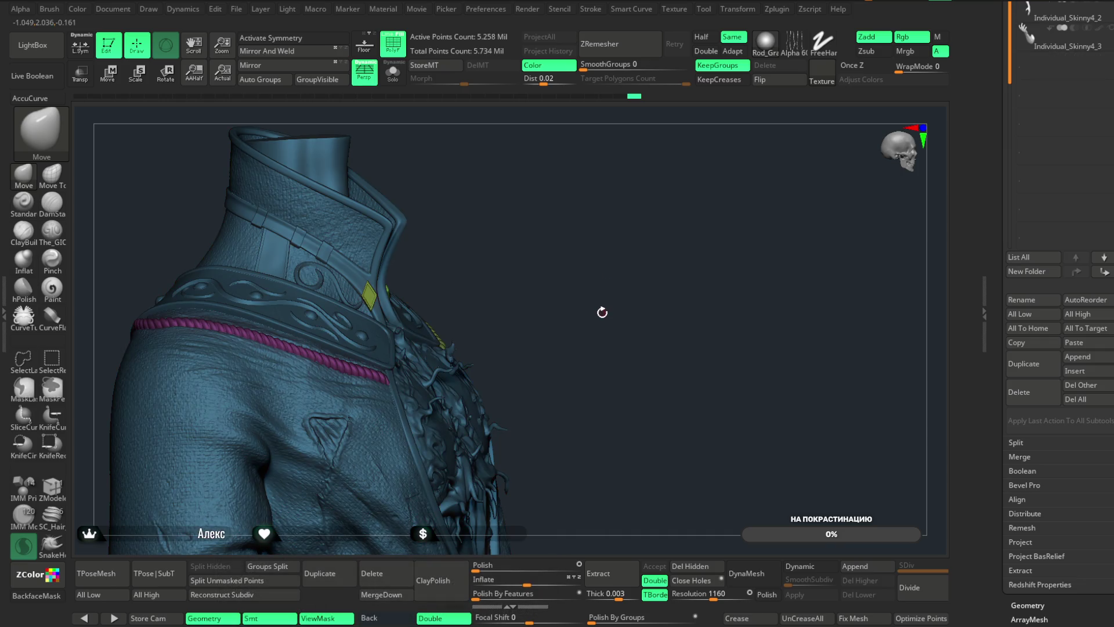
alt+right_drag(593, 296, 619, 277)
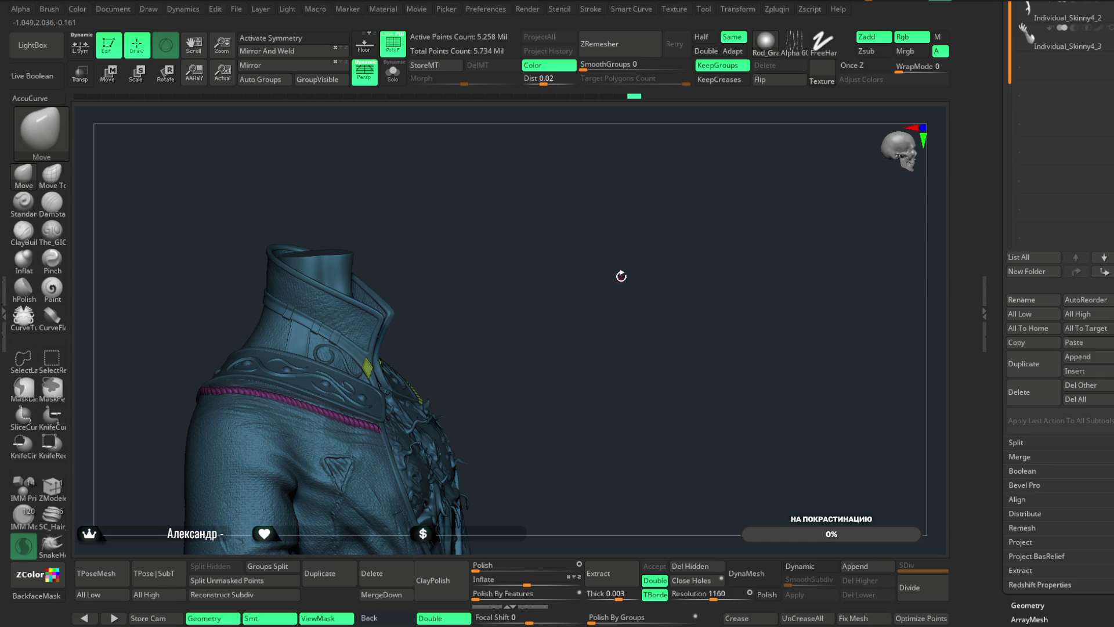
drag(582, 269, 574, 269)
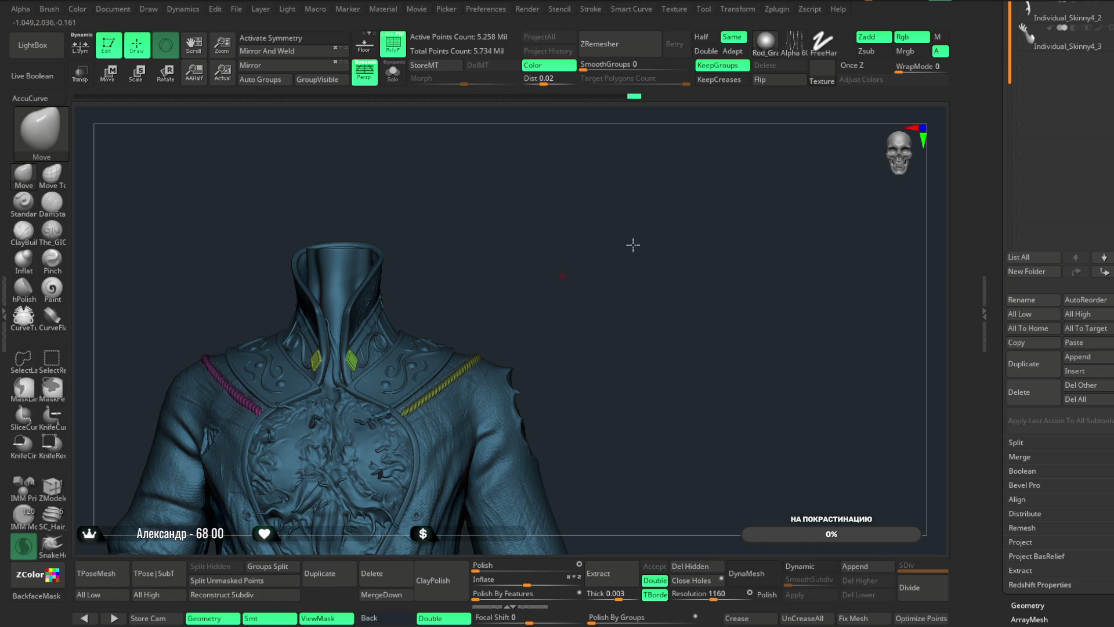
scroll(652, 311, up, 2)
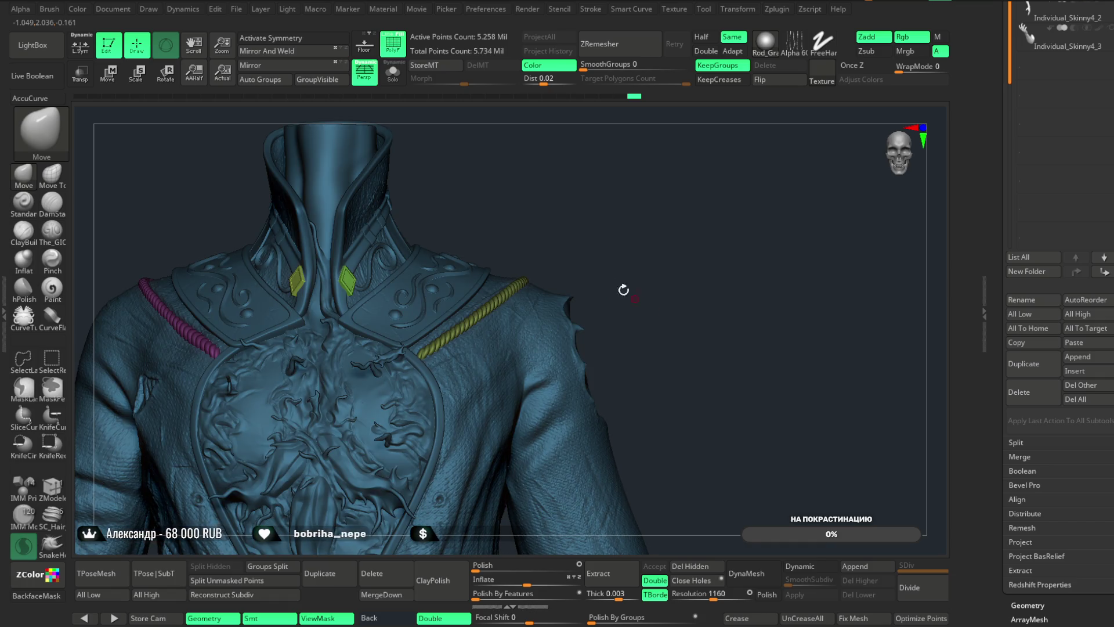
- In Move mode, remesh the merged coat, ropes and studs by union into one mesh
key(w)
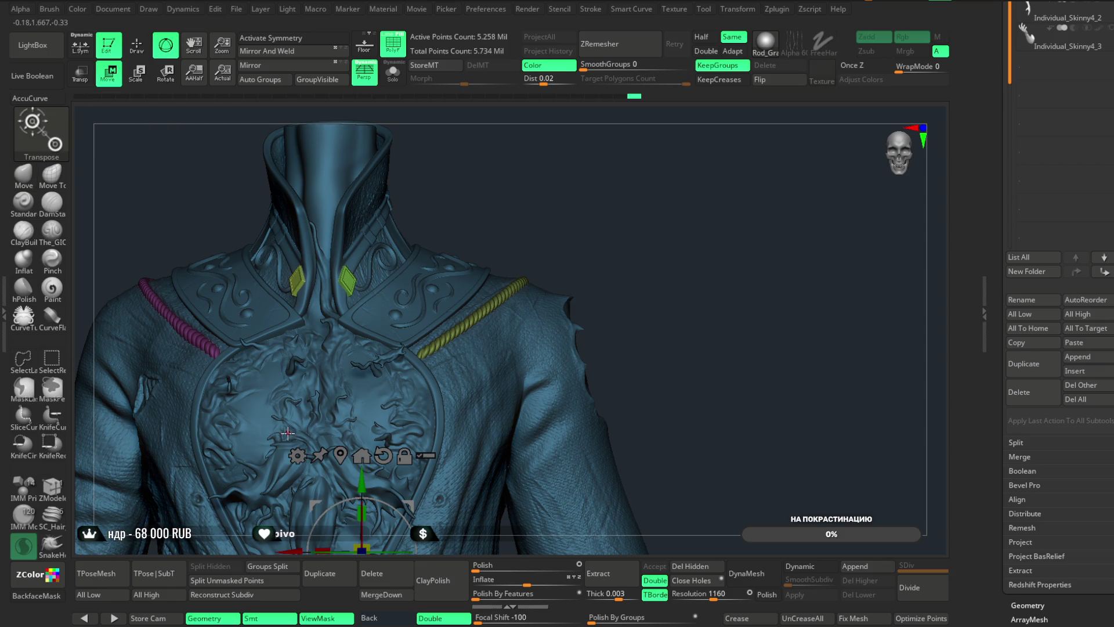
click(297, 460)
click(521, 532)
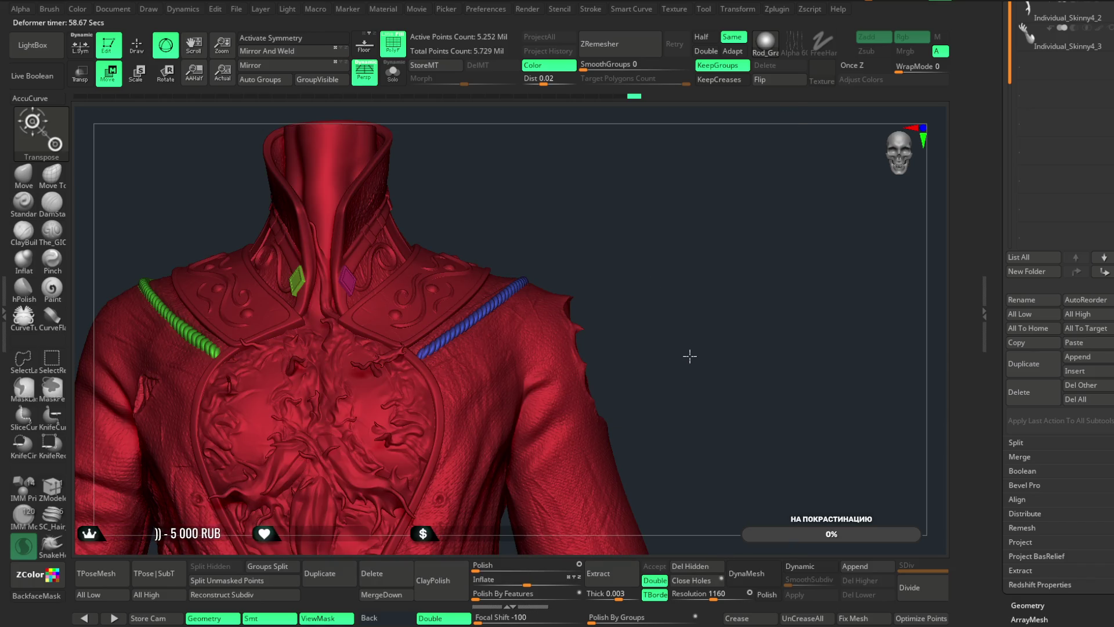
- Frame the coat, dismiss the Transpose options, and return to Draw mode
key(f)
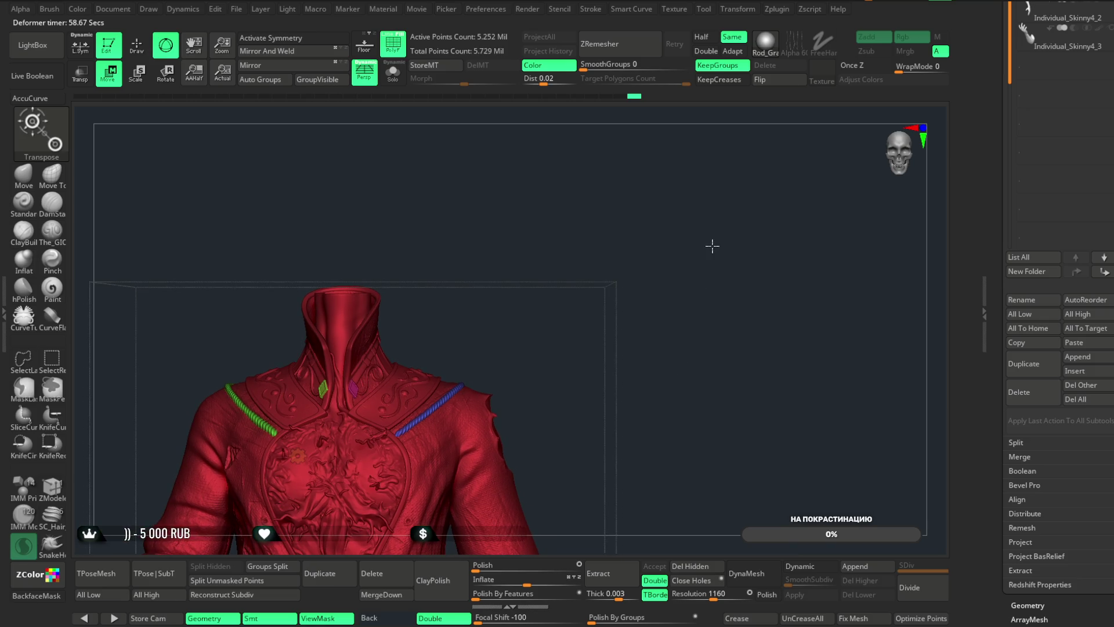
key(f)
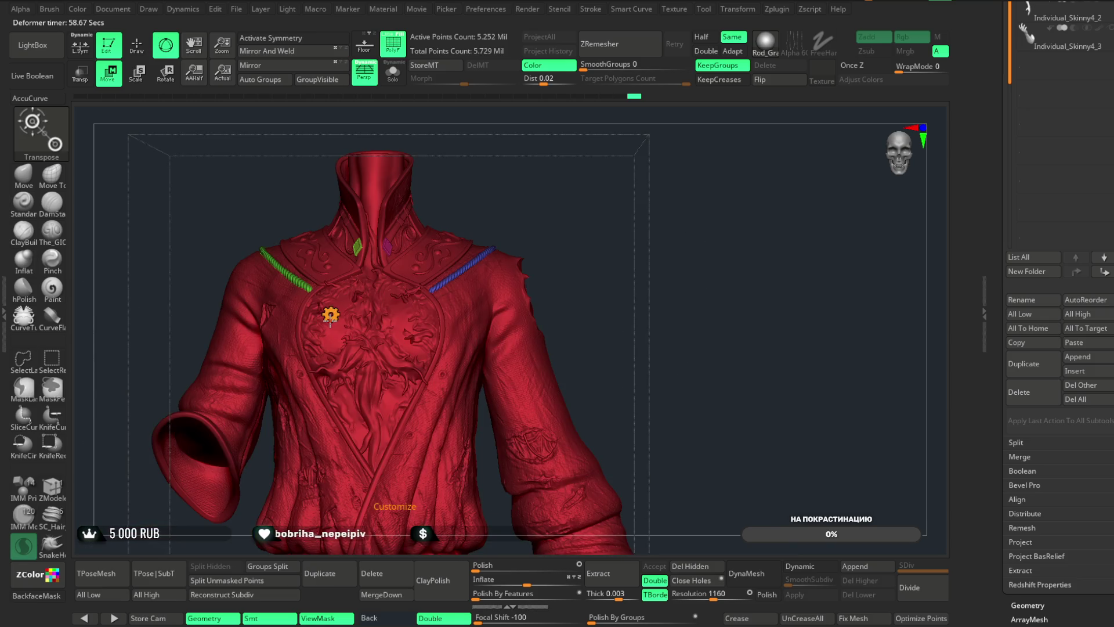
click(331, 314)
click(523, 321)
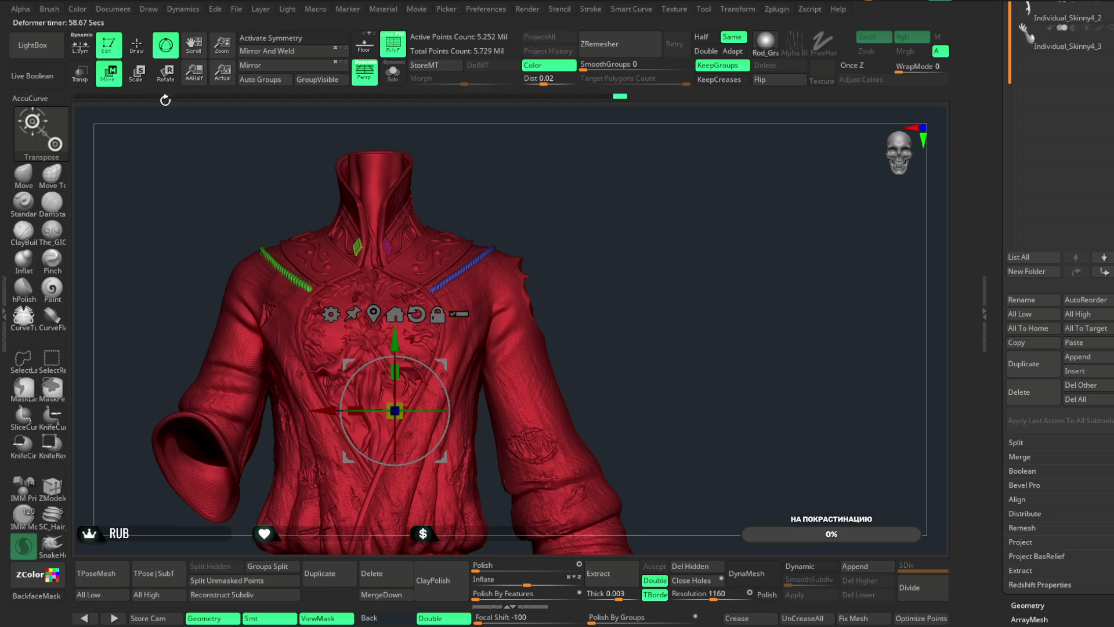
click(136, 45)
- Isolate the collar to inspect it from several angles, then unhide the whole coat
drag(582, 191, 589, 191)
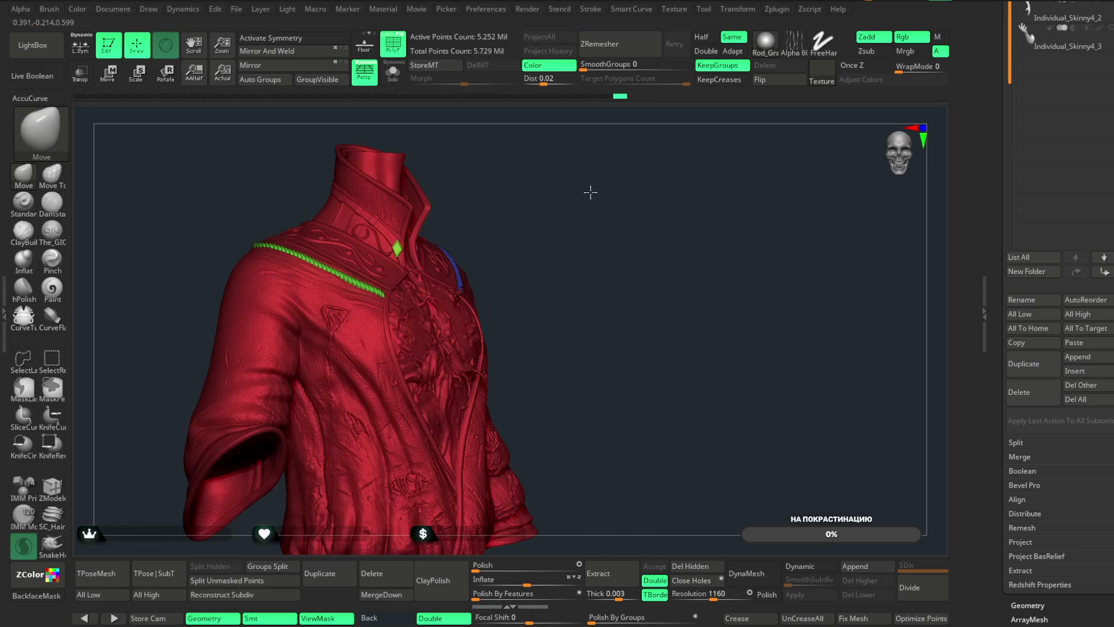
mouse_move(518, 170)
ctrl+shift+mouse_down()
mouse_move(405, 255)
mouse_move(400, 281)
ctrl+shift+mouse_up()
mouse_move(542, 251)
mouse_down()
mouse_move(599, 259)
mouse_move(585, 383)
mouse_up()
mouse_move(528, 433)
mouse_down()
mouse_move(666, 251)
mouse_move(538, 318)
mouse_move(592, 266)
mouse_move(628, 263)
mouse_move(477, 221)
mouse_move(514, 194)
mouse_move(472, 298)
mouse_move(440, 294)
mouse_move(430, 261)
mouse_move(524, 256)
mouse_move(539, 236)
mouse_up()
key(ctrl+shift)
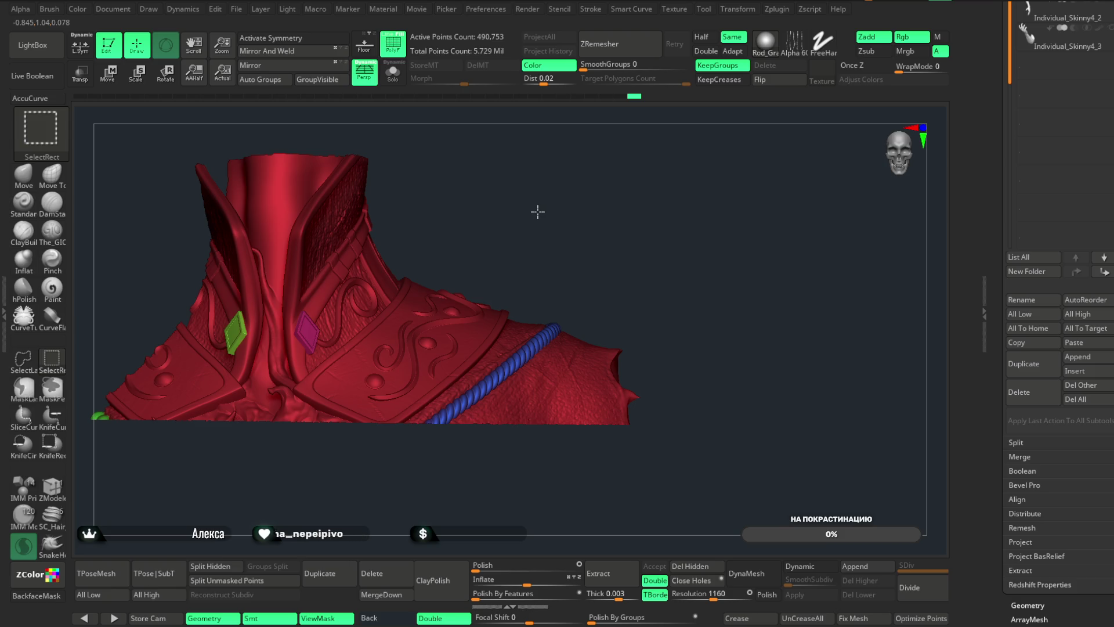
ctrl+shift+click(485, 227)
mouse_move(486, 210)
mouse_down()
mouse_move(482, 221)
mouse_move(505, 185)
mouse_up()
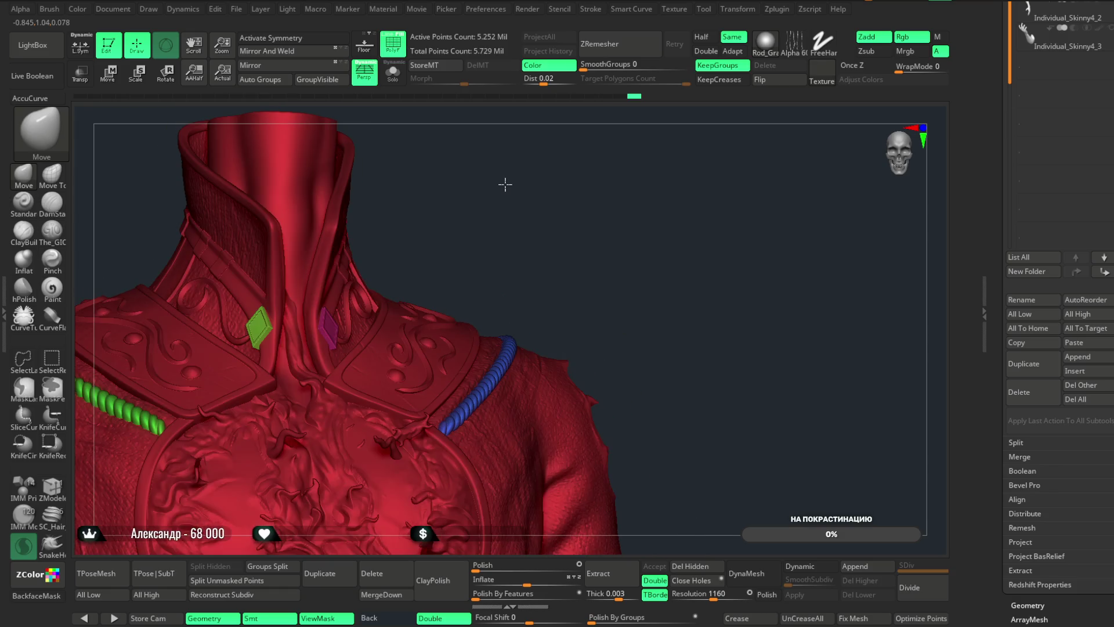
mouse_move(592, 203)
alt+mouse_down()
mouse_move(653, 96)
mouse_move(570, 243)
alt+mouse_up()
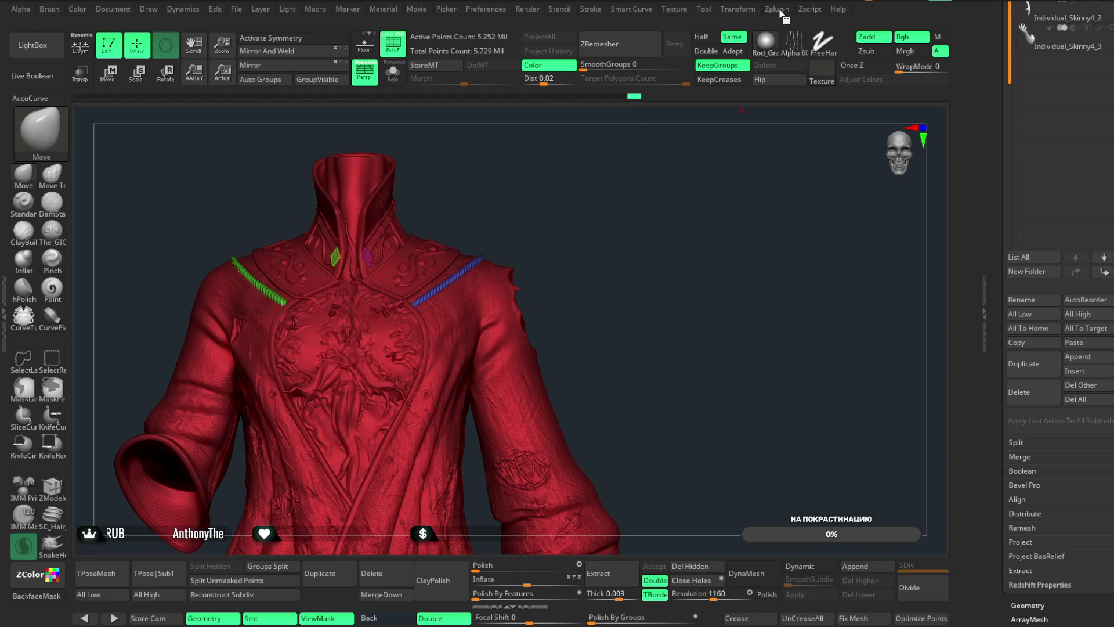
- Run Decimation Master's Pre-process Current on the remeshed coat, about 2 minutes
click(777, 9)
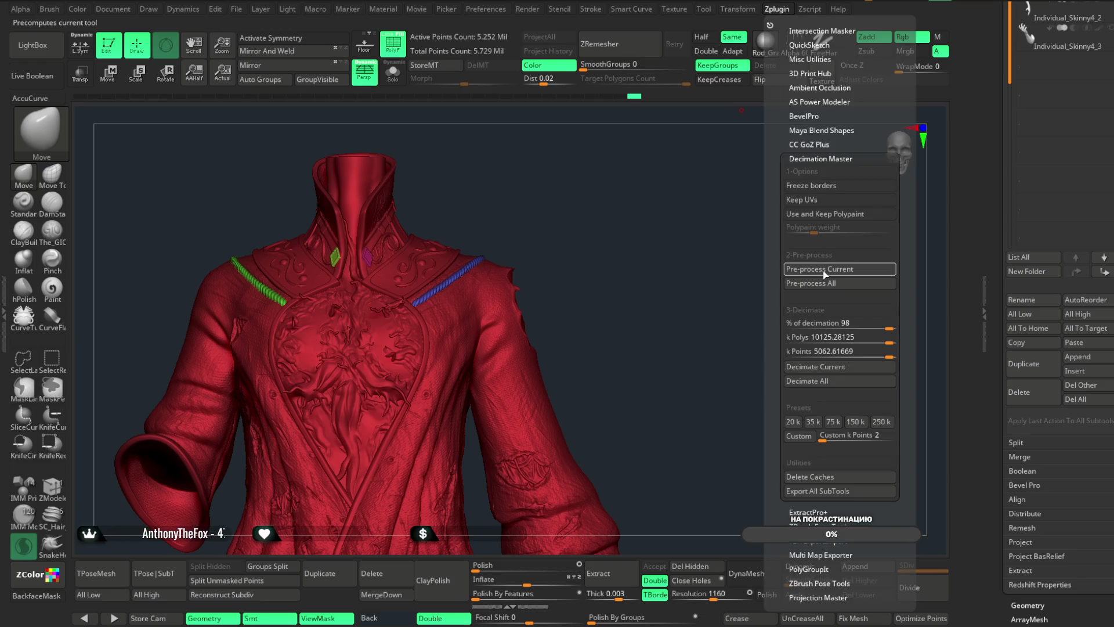
click(824, 269)
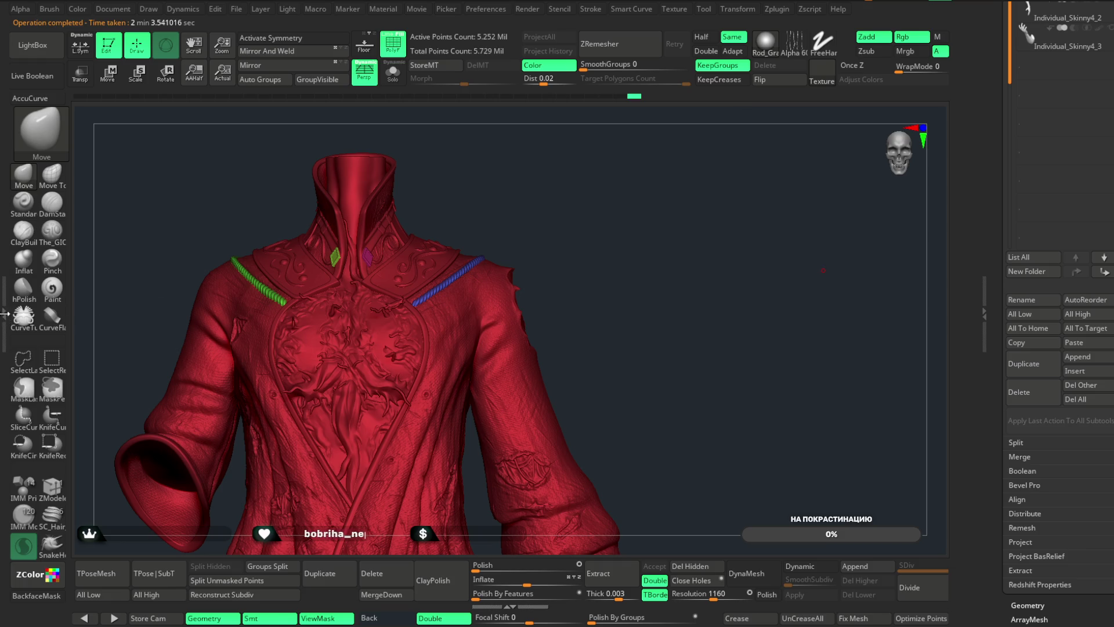
click(5, 313)
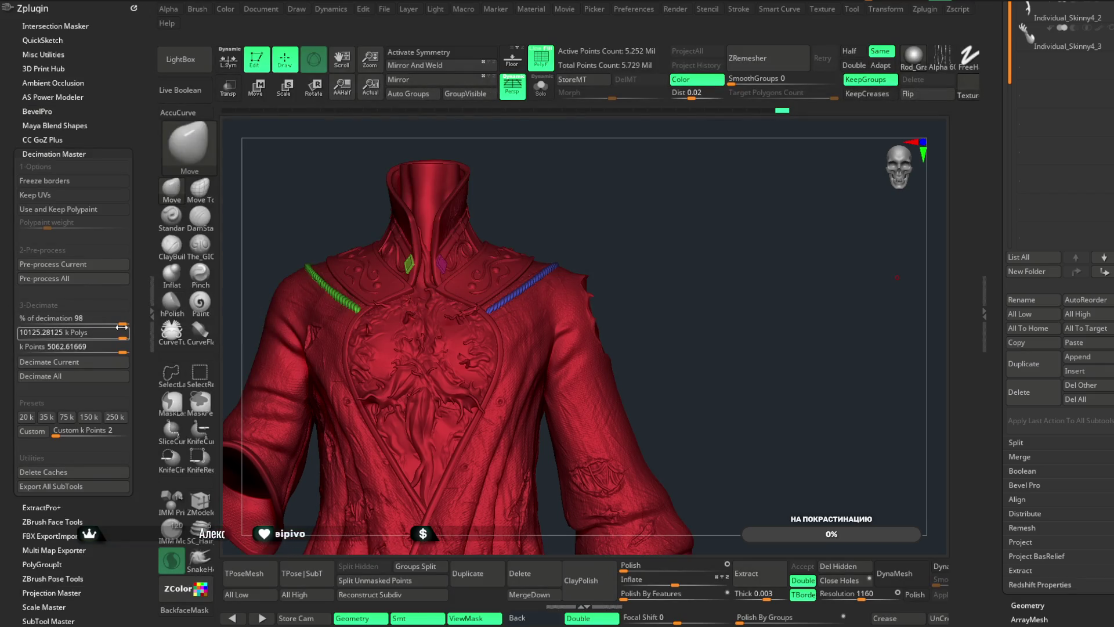
- Set % of decimation to 70 and decimate the current coat toward 3676.8 k points
drag(122, 321, 96, 320)
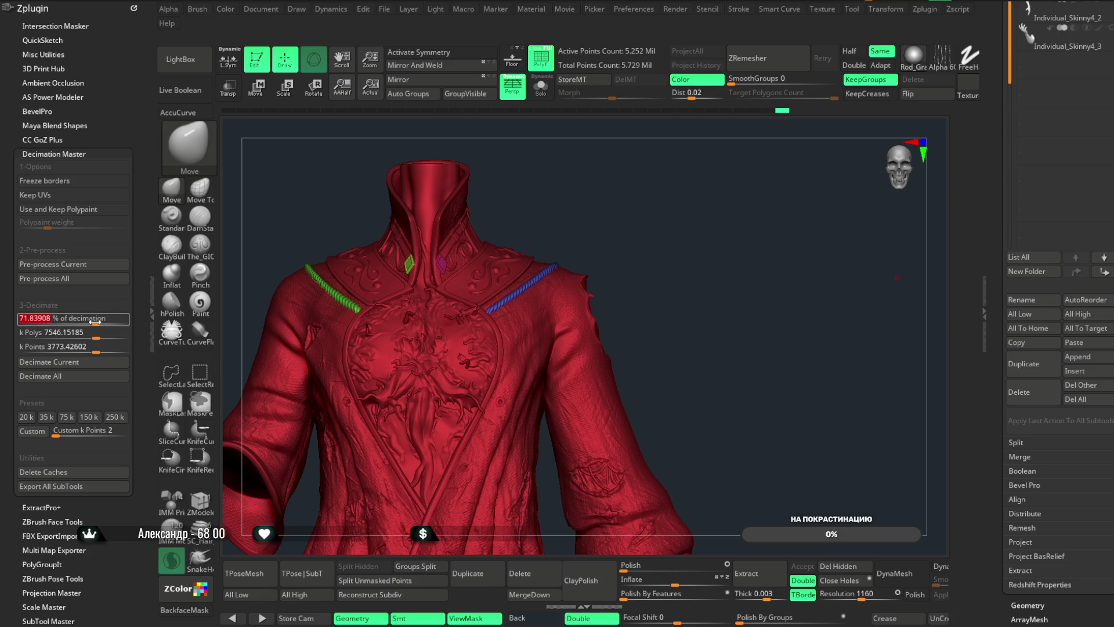
text(70)
key(Return)
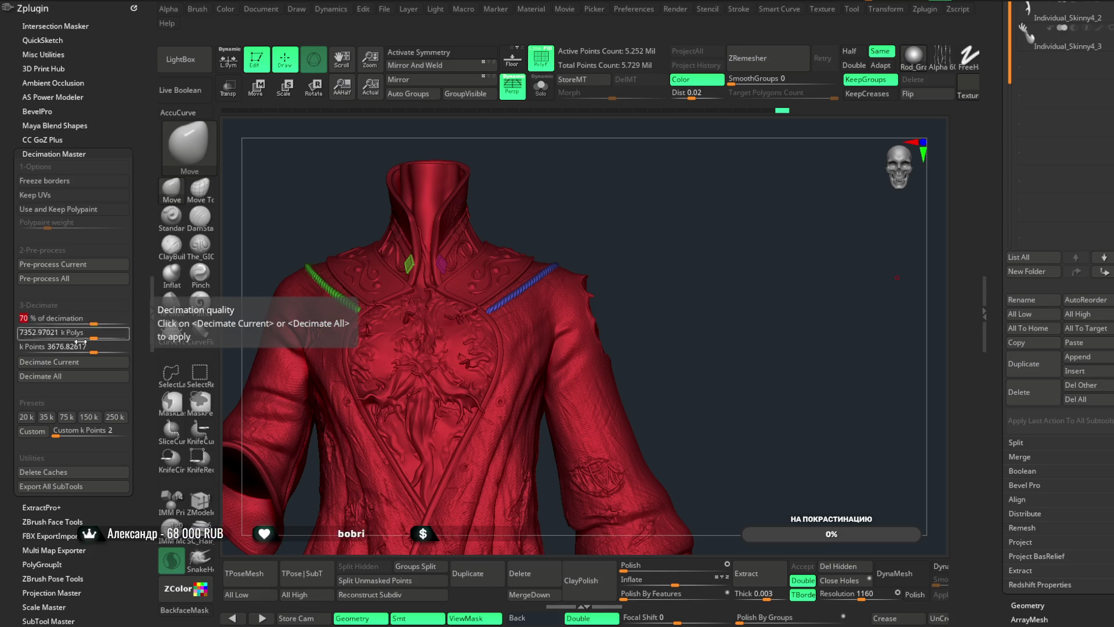
click(64, 363)
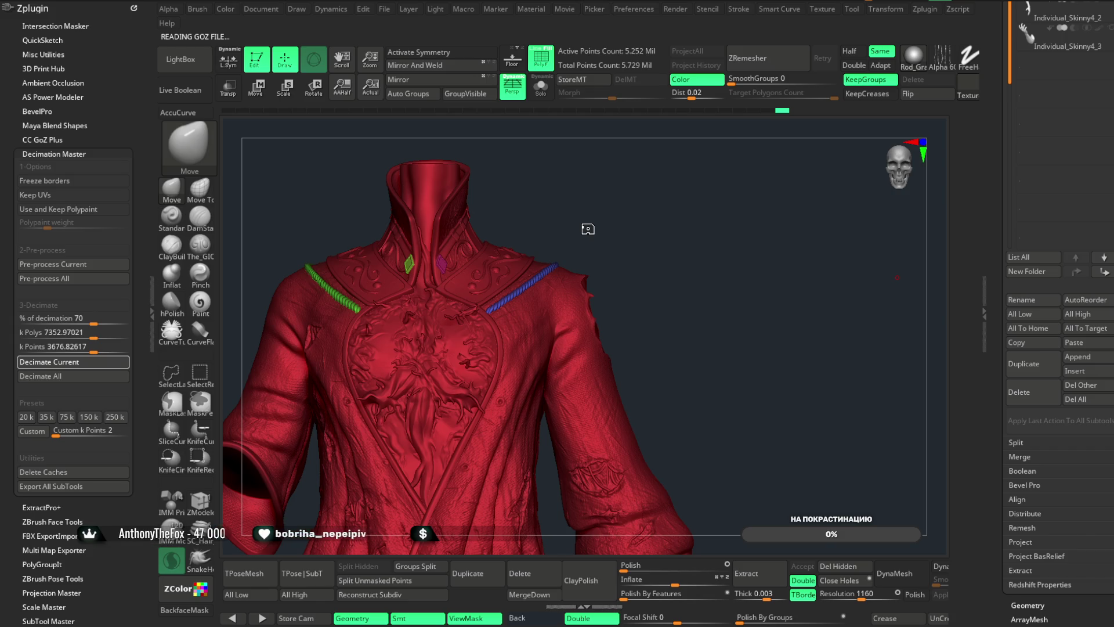
- Close the plugin side panel and inspect the decimated coat with and without polygroup frame
double_click(154, 322)
scroll(572, 201, up, 5)
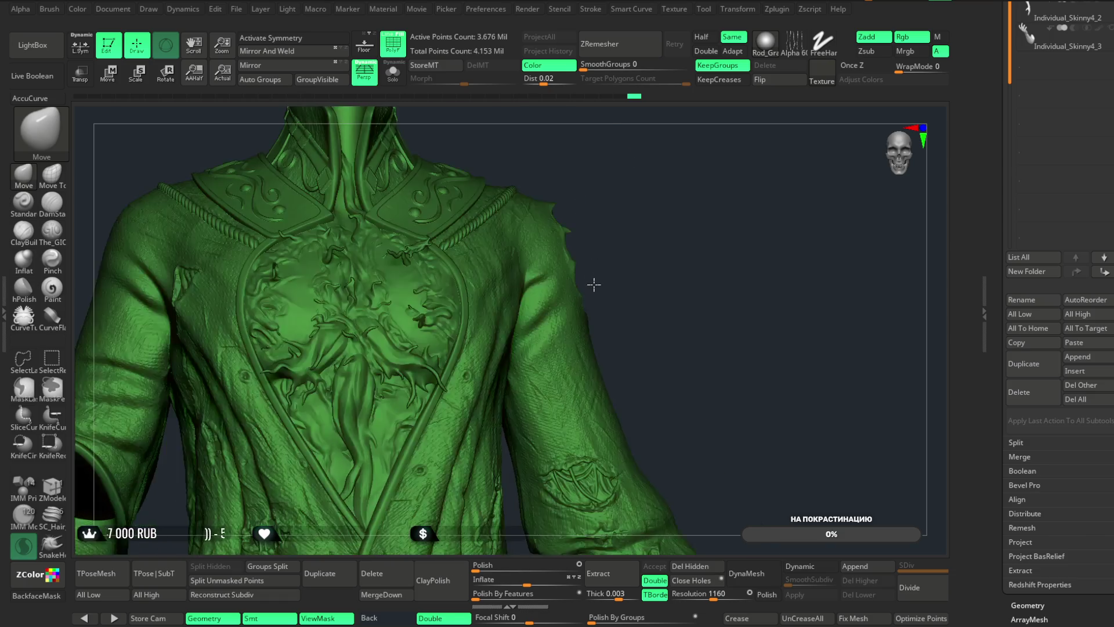
drag(593, 285, 698, 151)
click(395, 52)
click(395, 51)
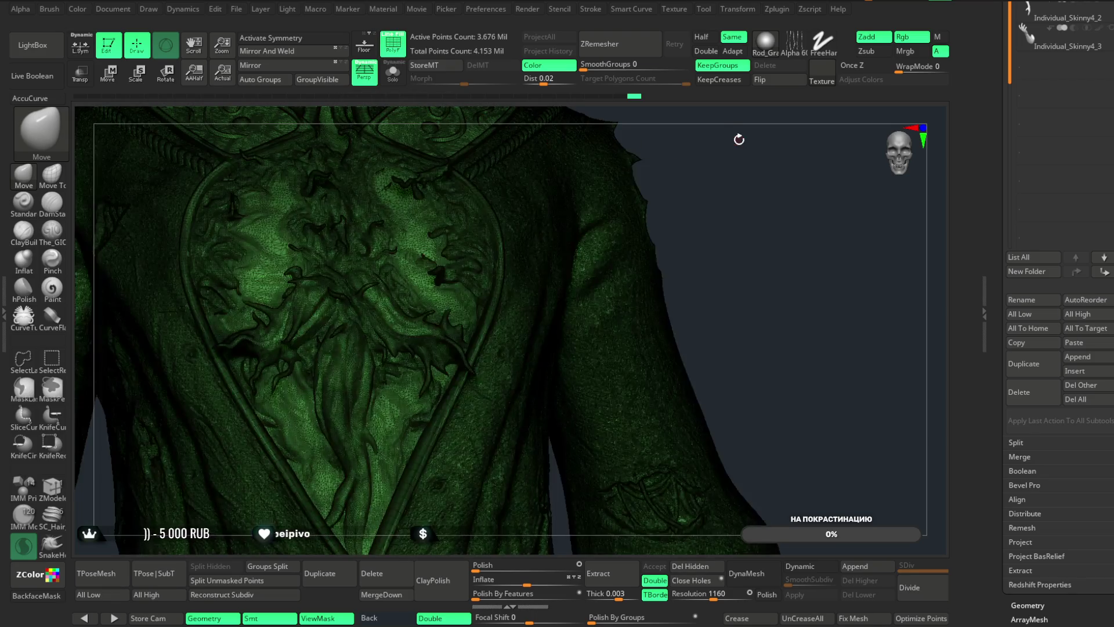
scroll(719, 142, up, 2)
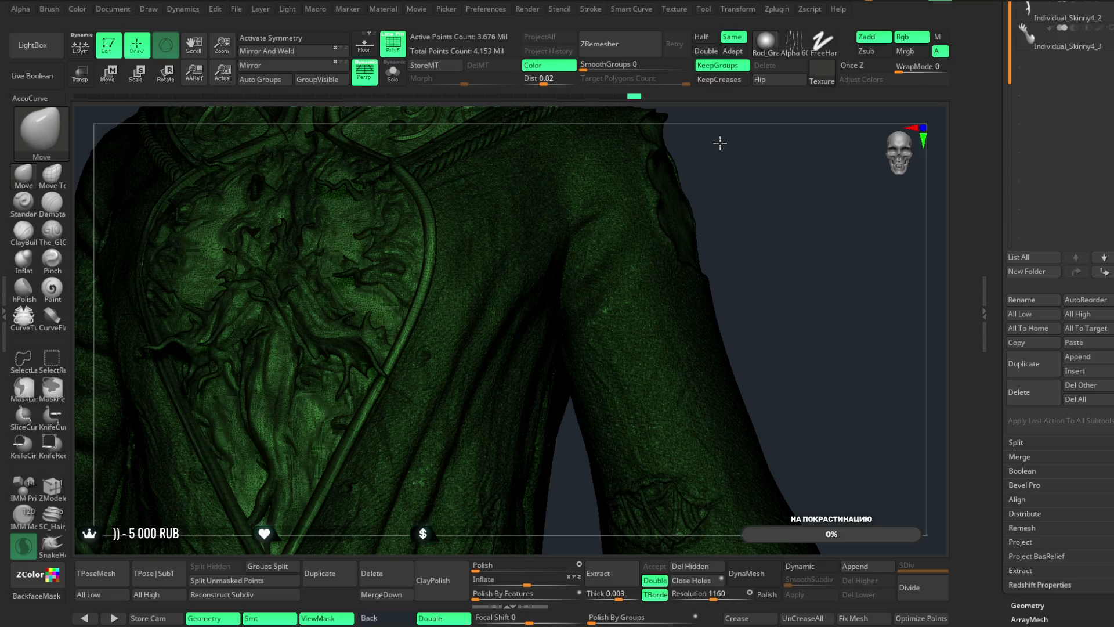
click(394, 46)
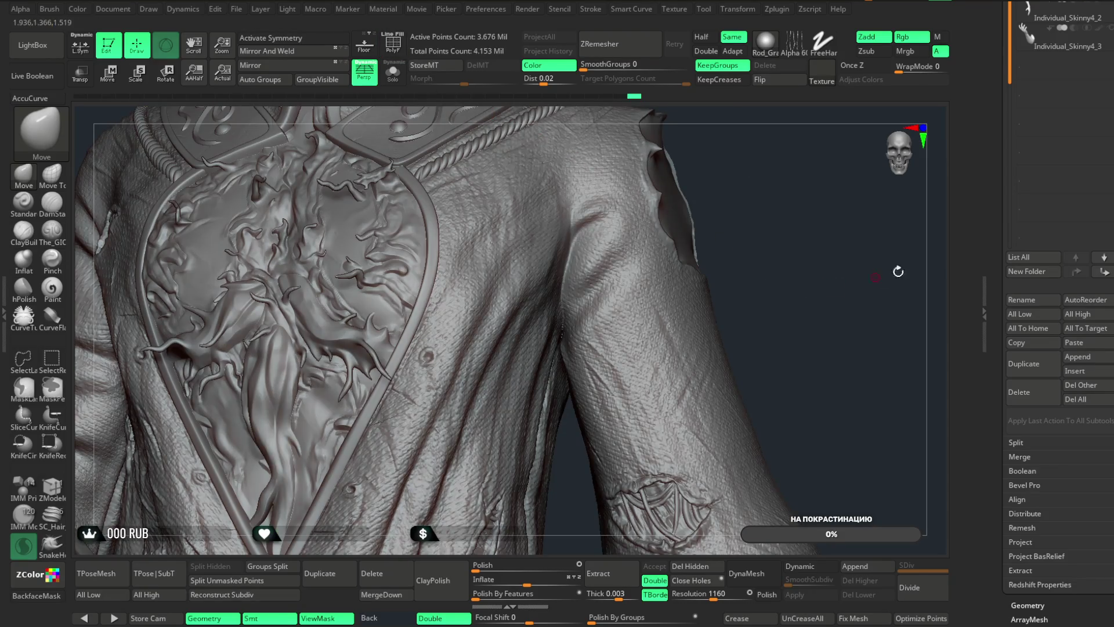
scroll(1062, 203, up, 3)
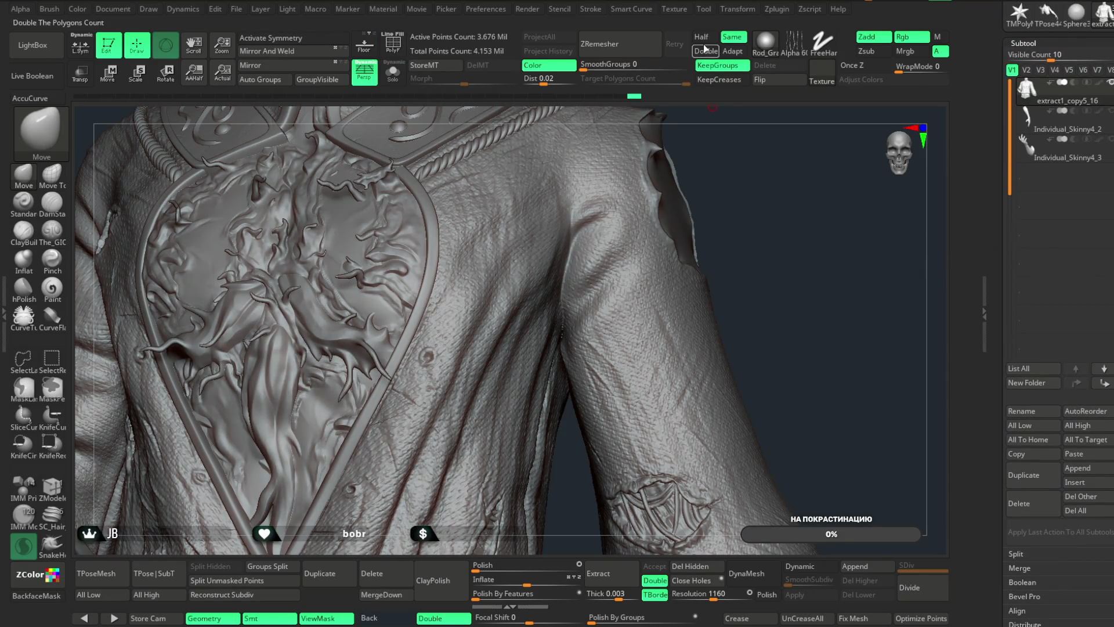
- Delete the Decimation Master caches, frame the whole jacket, and switch to the main character tool
click(776, 9)
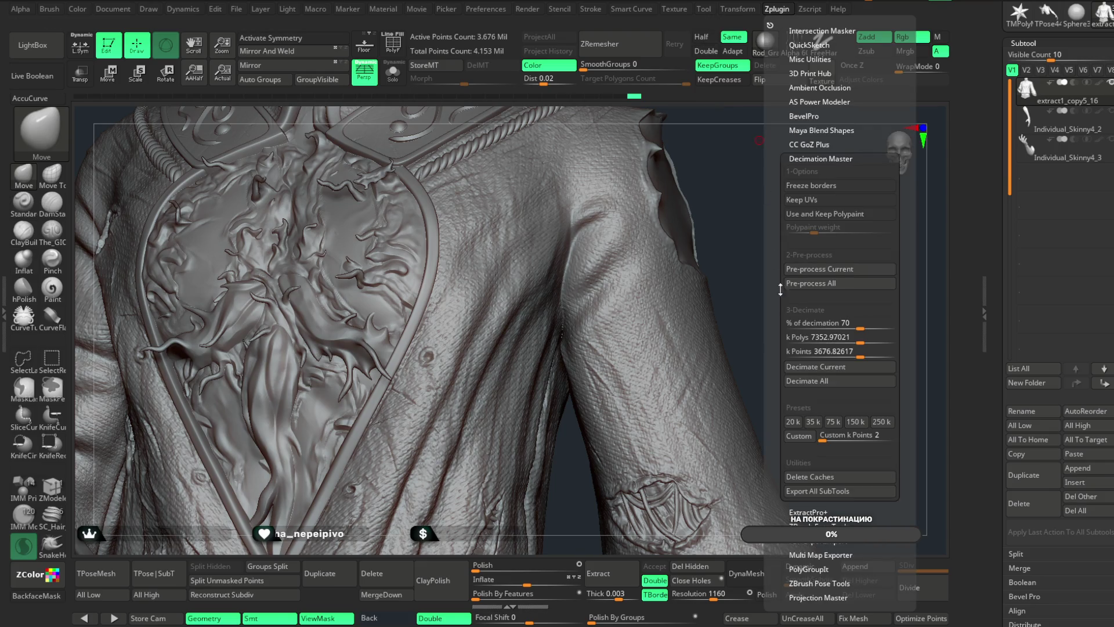
click(803, 476)
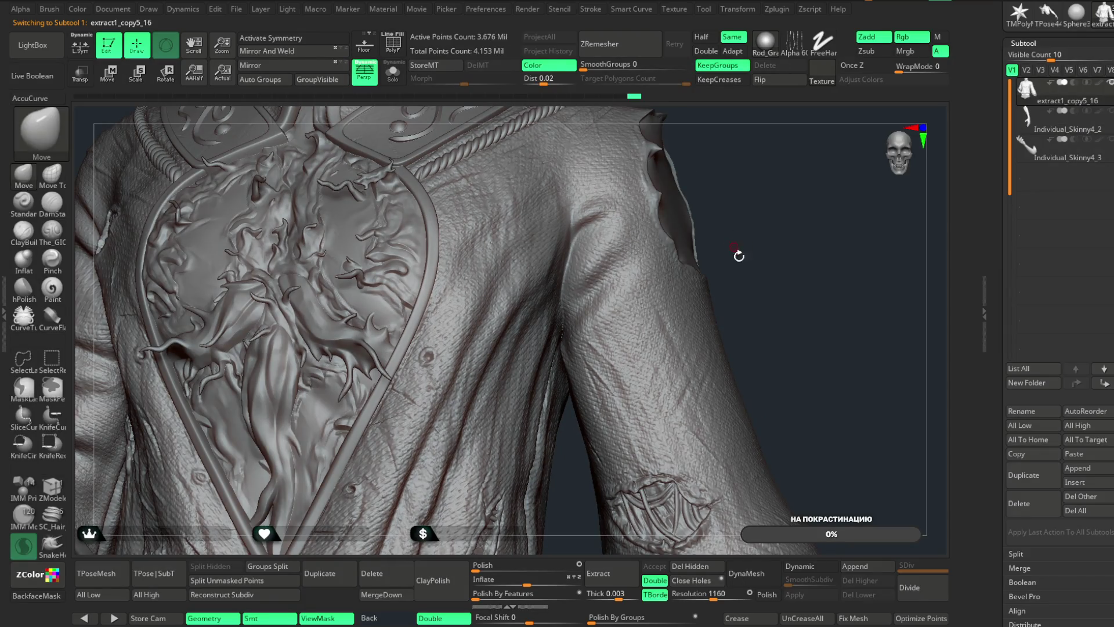
key(f)
mouse_move(698, 203)
mouse_down()
mouse_move(698, 276)
mouse_move(701, 251)
mouse_move(692, 264)
mouse_move(750, 229)
mouse_up()
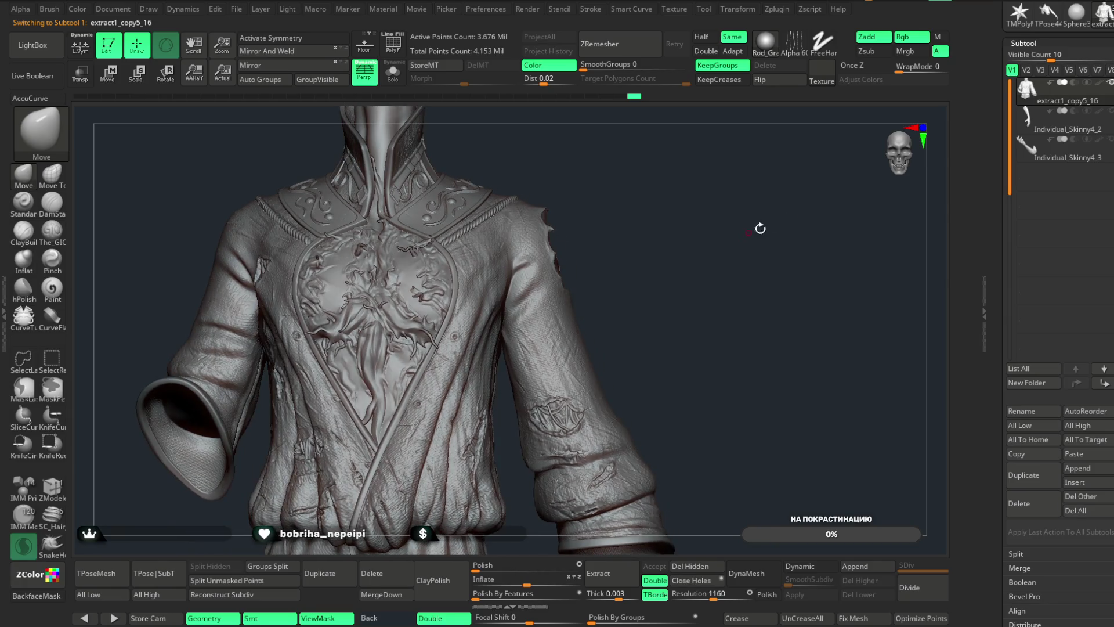
click(1071, 12)
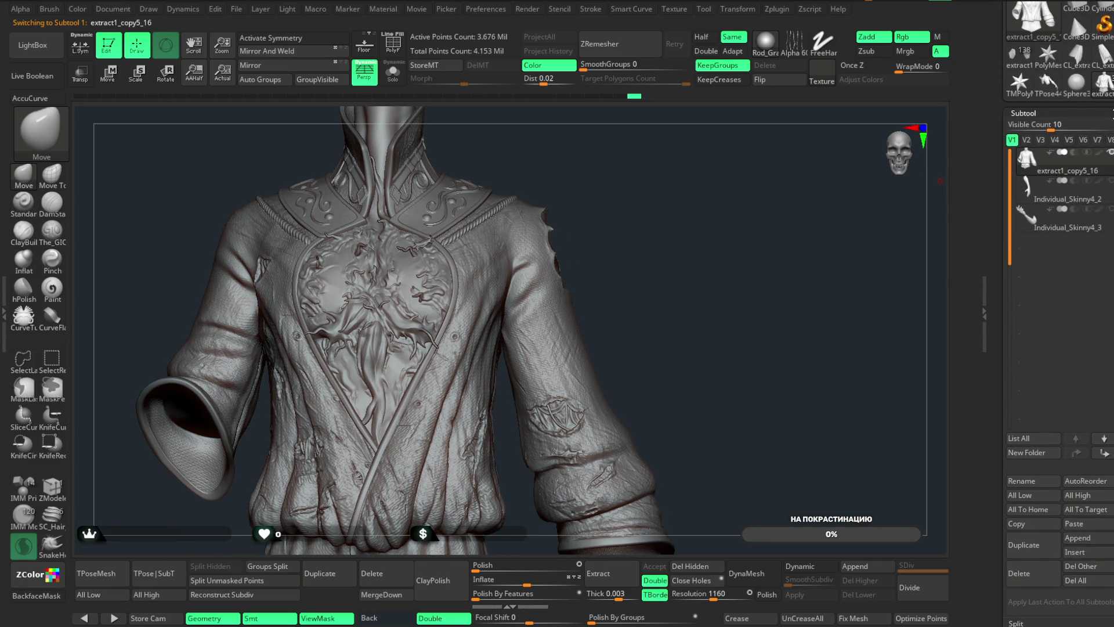
click(1021, 61)
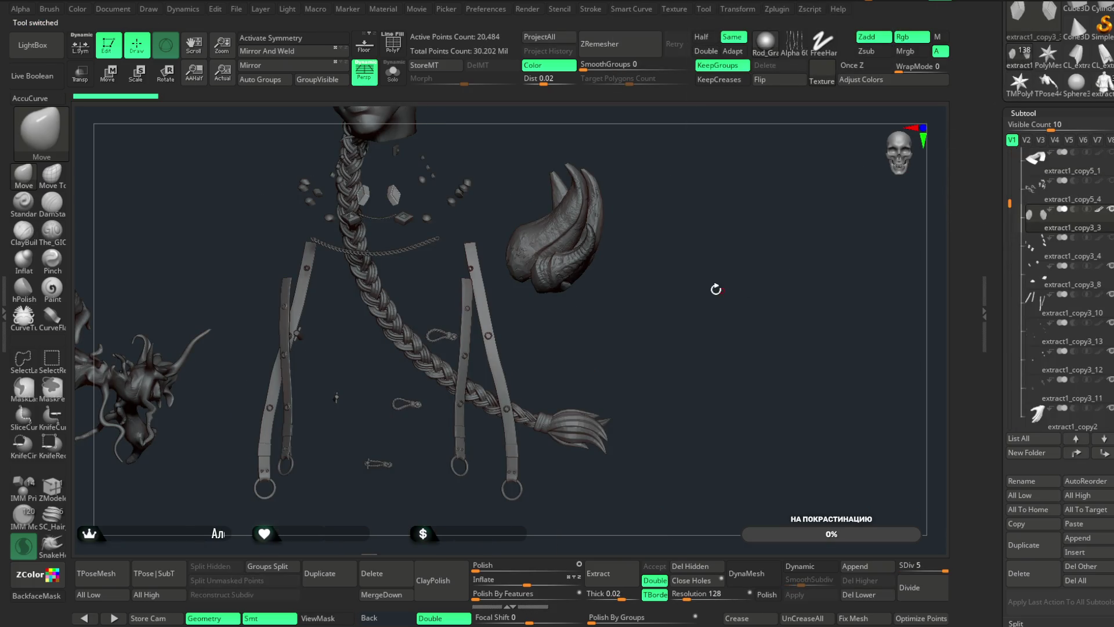
- Select the diamond collar stud subtool on the character tool
mouse_move(692, 221)
mouse_down()
mouse_move(691, 246)
mouse_move(704, 224)
mouse_move(704, 268)
mouse_move(724, 286)
mouse_up()
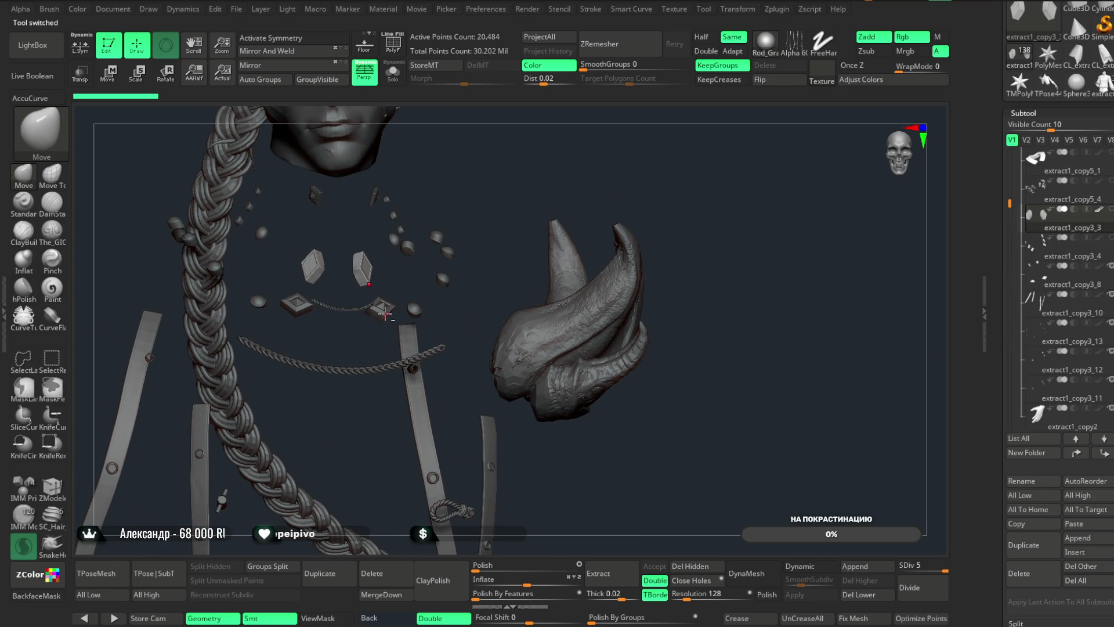
alt+click(386, 310)
mouse_move(550, 174)
mouse_down()
mouse_move(539, 181)
mouse_move(560, 184)
mouse_up()
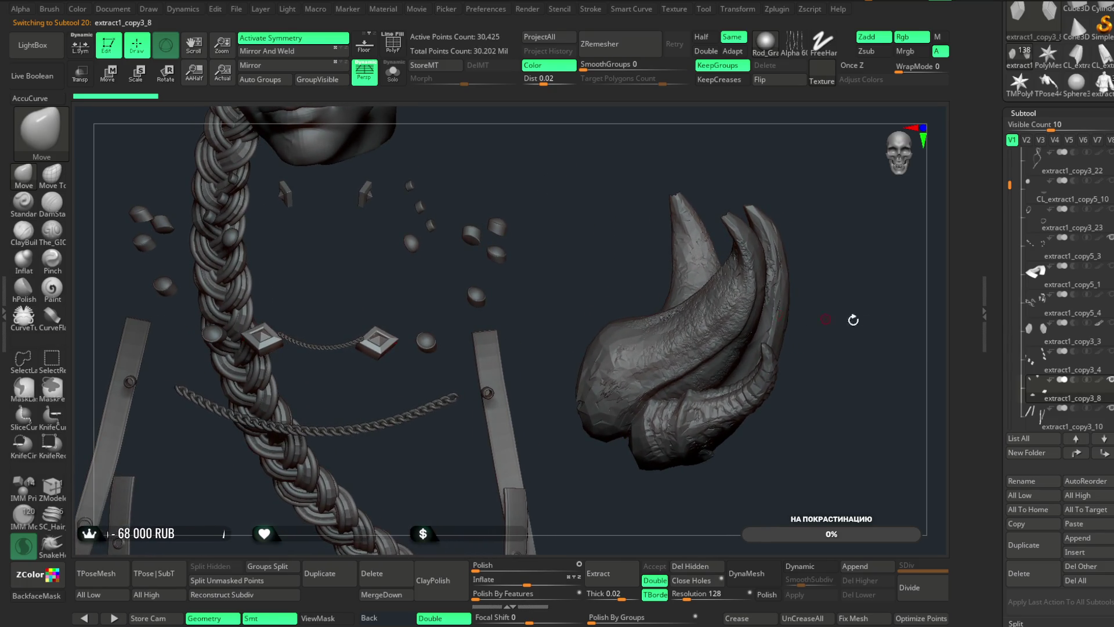
scroll(1080, 273, down, 5)
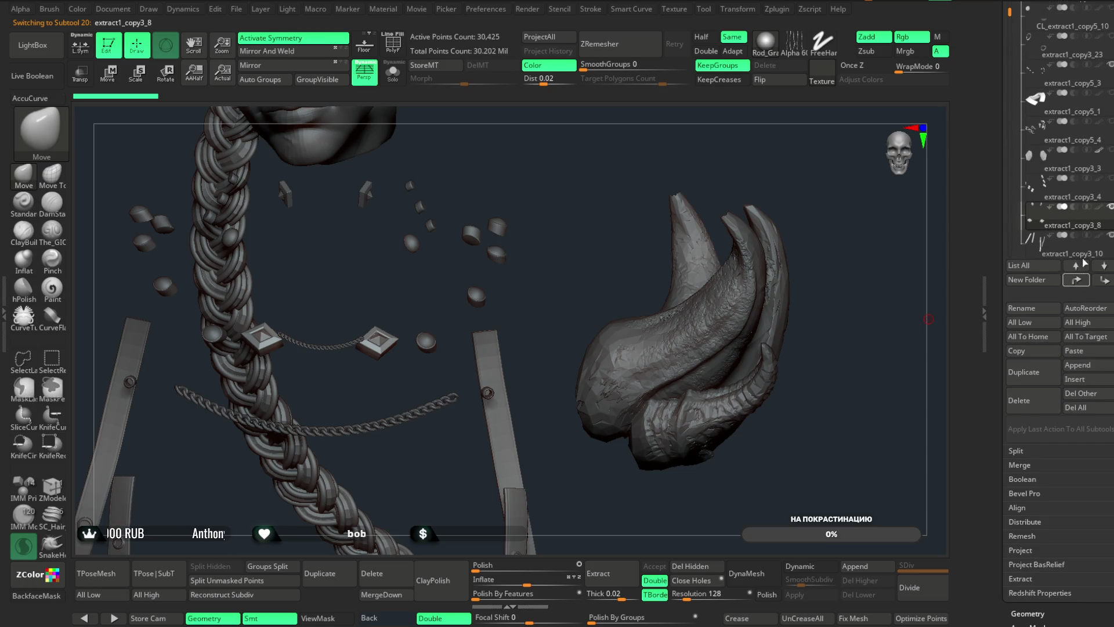
scroll(1080, 271, up, 6)
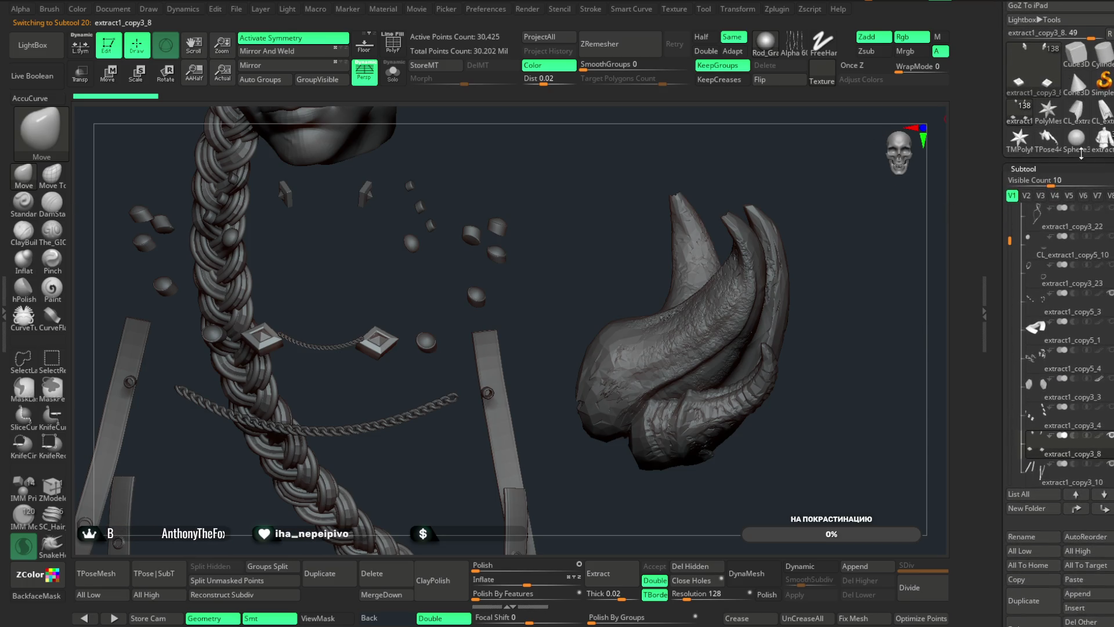
- Back on the coat tool, paste in the copied diamond studs subtool
click(1104, 145)
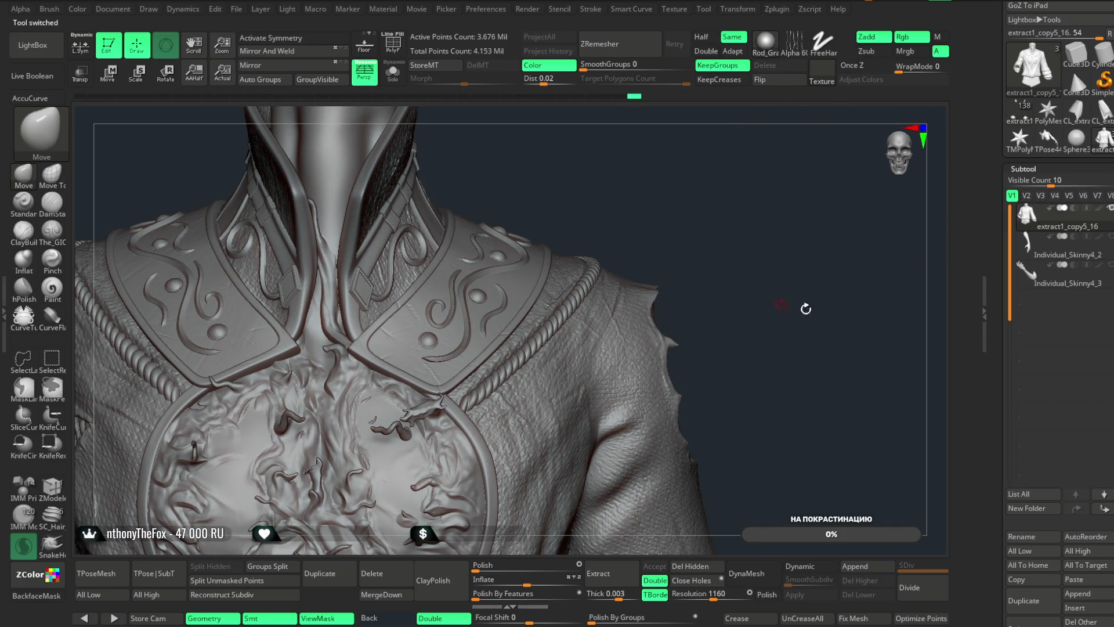
scroll(1052, 311, down, 7)
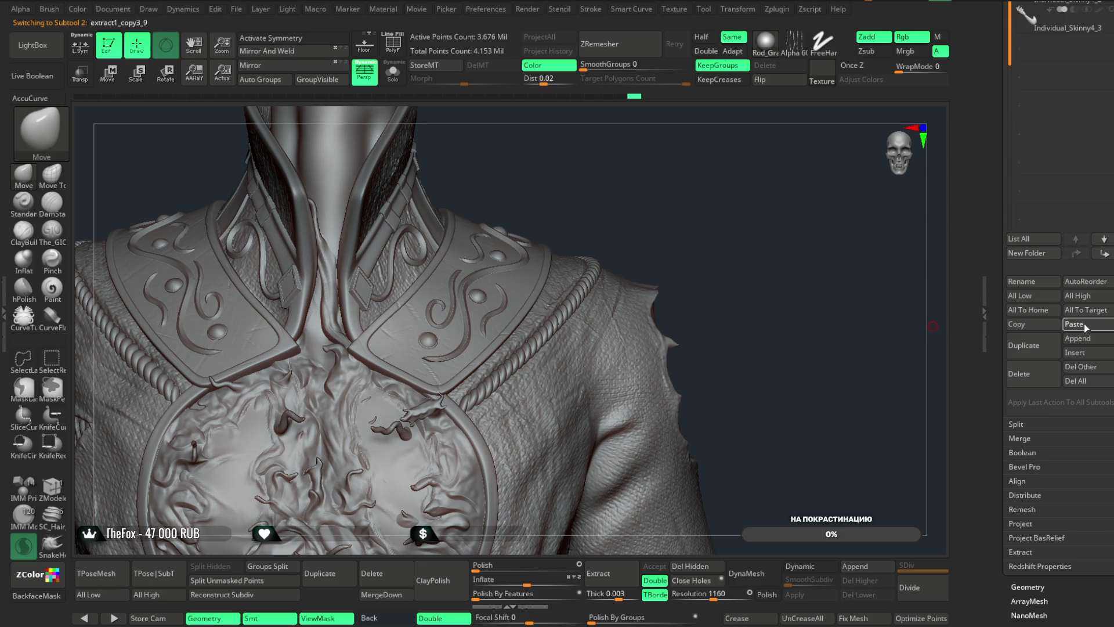
click(1084, 323)
mouse_move(641, 178)
mouse_down()
mouse_move(611, 169)
mouse_move(462, 323)
mouse_up()
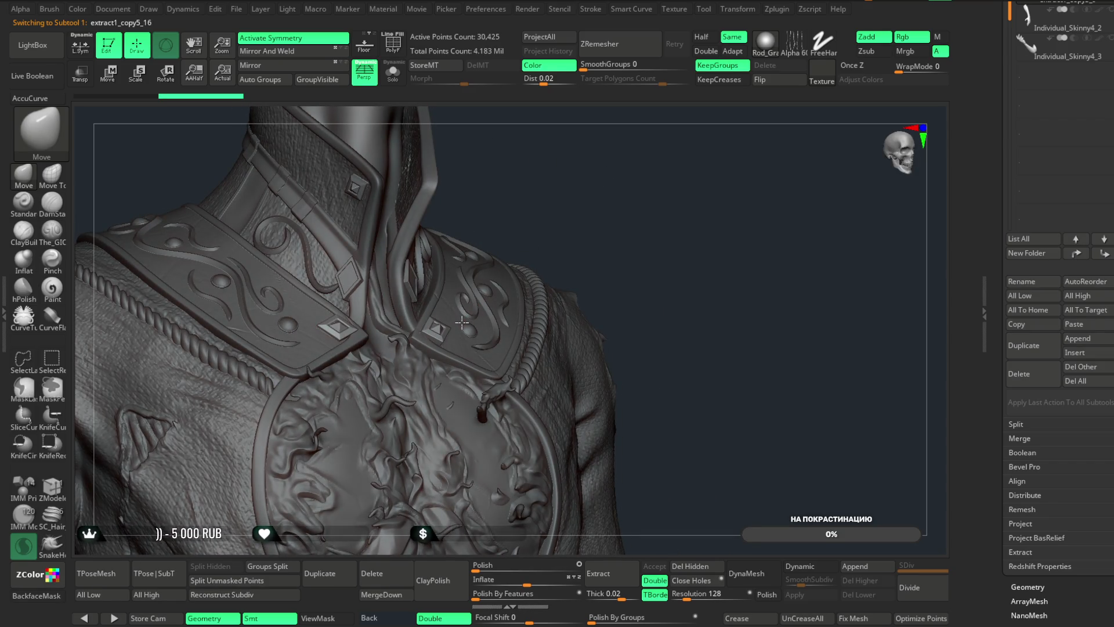
- Select the coat subtool and hide everything except its collar and shoulder area
alt+click(460, 331)
mouse_move(578, 166)
mouse_down()
mouse_move(579, 186)
mouse_move(542, 248)
mouse_move(299, 450)
mouse_up()
mouse_move(489, 303)
mouse_down()
mouse_move(592, 231)
mouse_move(677, 229)
mouse_move(742, 168)
mouse_move(741, 129)
mouse_move(715, 146)
mouse_move(669, 236)
mouse_move(681, 263)
mouse_move(509, 332)
mouse_up()
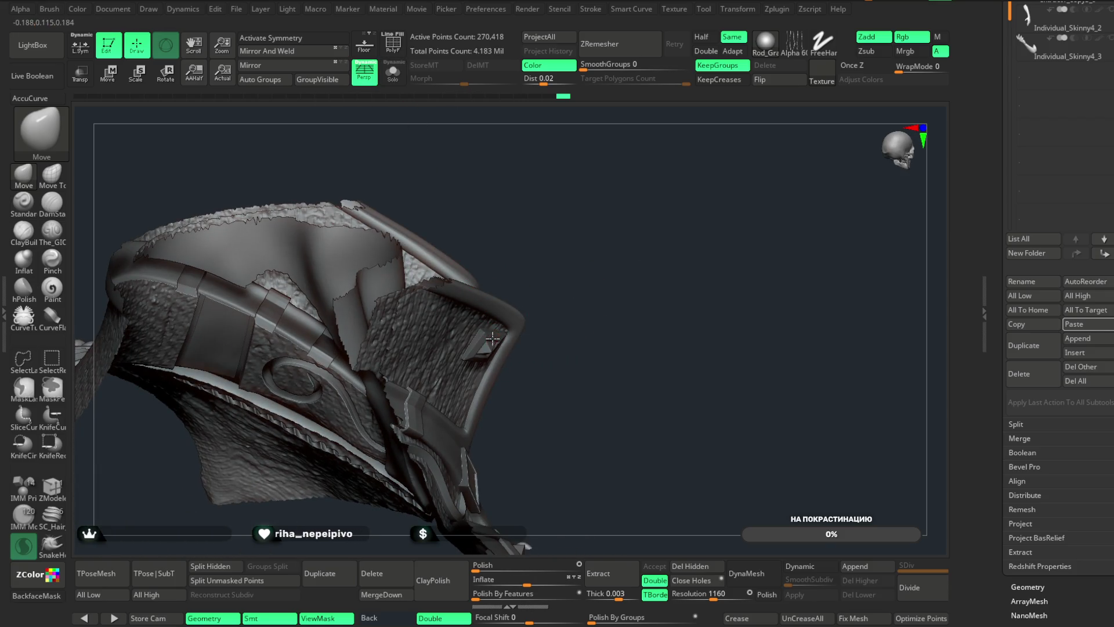
- Select the diamond stud subtool and turn on backface masking with an enlarged brush
alt+click(492, 338)
mouse_move(560, 221)
mouse_down()
mouse_move(576, 272)
mouse_move(565, 281)
mouse_up()
click(52, 591)
key(space)
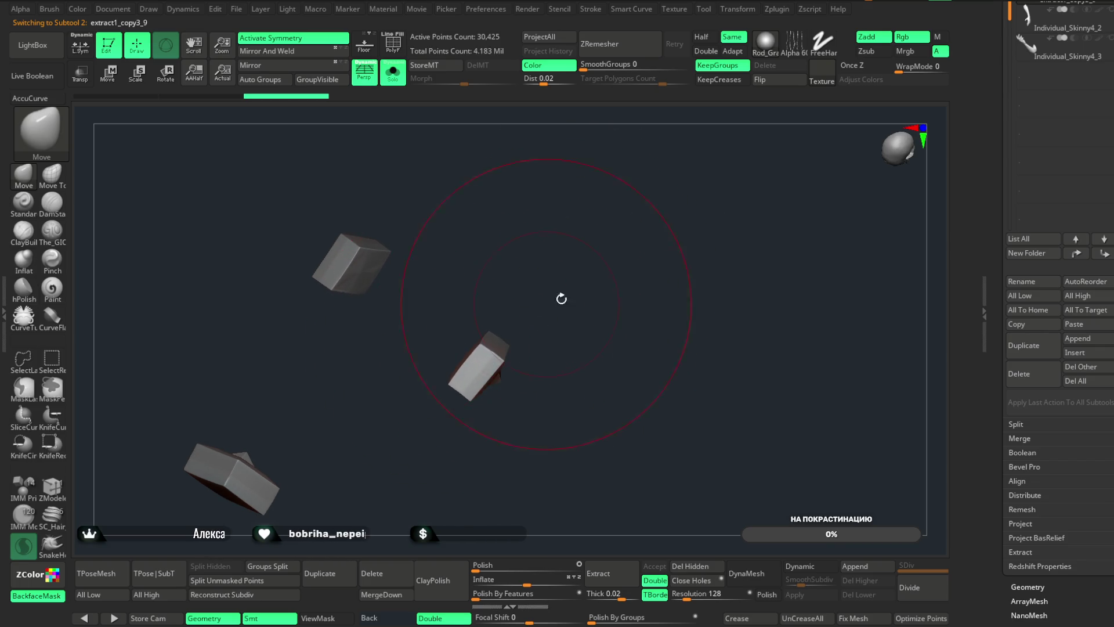
drag(557, 299, 559, 223)
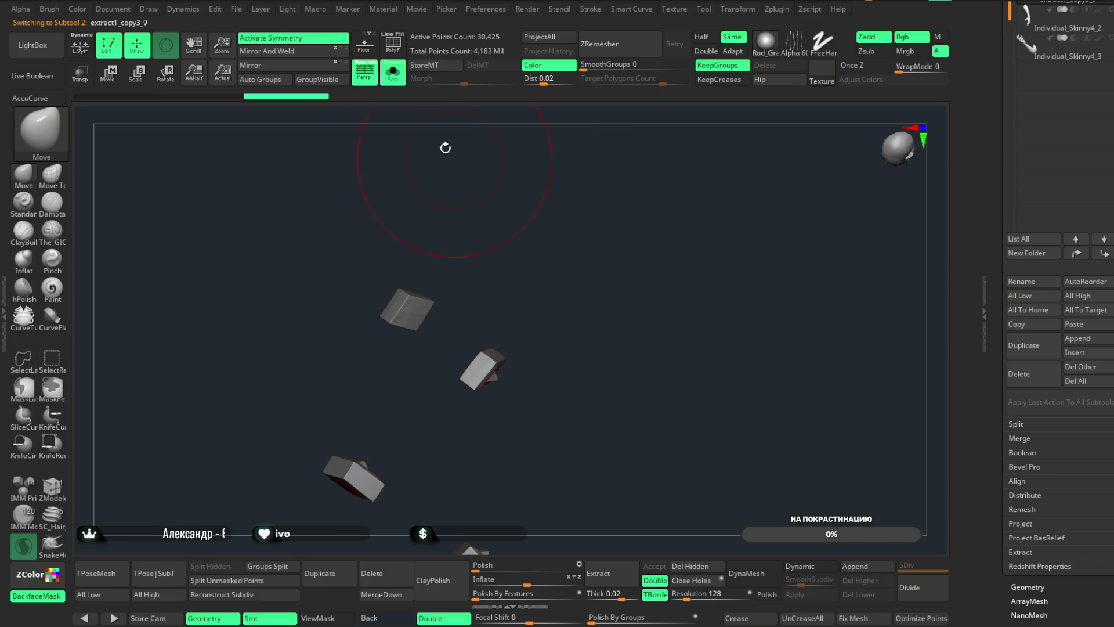
- Turn Solo off, select the coat mesh, and unhide the rest of the coat
click(398, 79)
mouse_move(507, 278)
mouse_down()
mouse_move(507, 241)
mouse_move(495, 278)
mouse_up()
alt+click(495, 278)
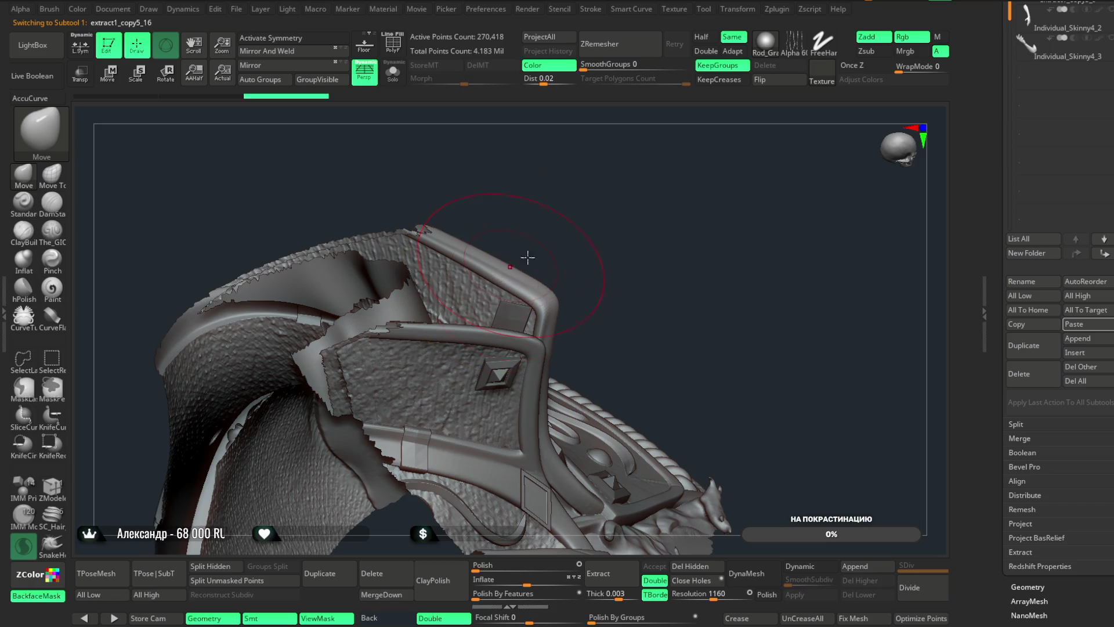
ctrl+shift+click(592, 228)
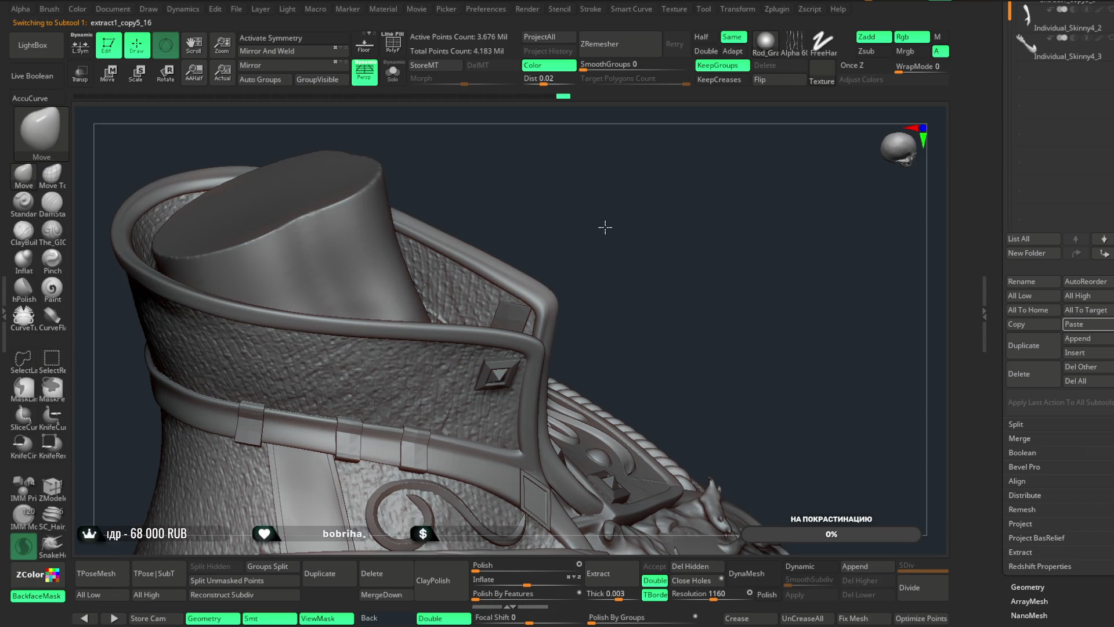
alt+drag(601, 214, 626, 240)
mouse_move(698, 281)
alt+mouse_down()
mouse_move(635, 221)
mouse_move(658, 228)
mouse_move(639, 256)
alt+mouse_up()
scroll(1059, 313, up, 5)
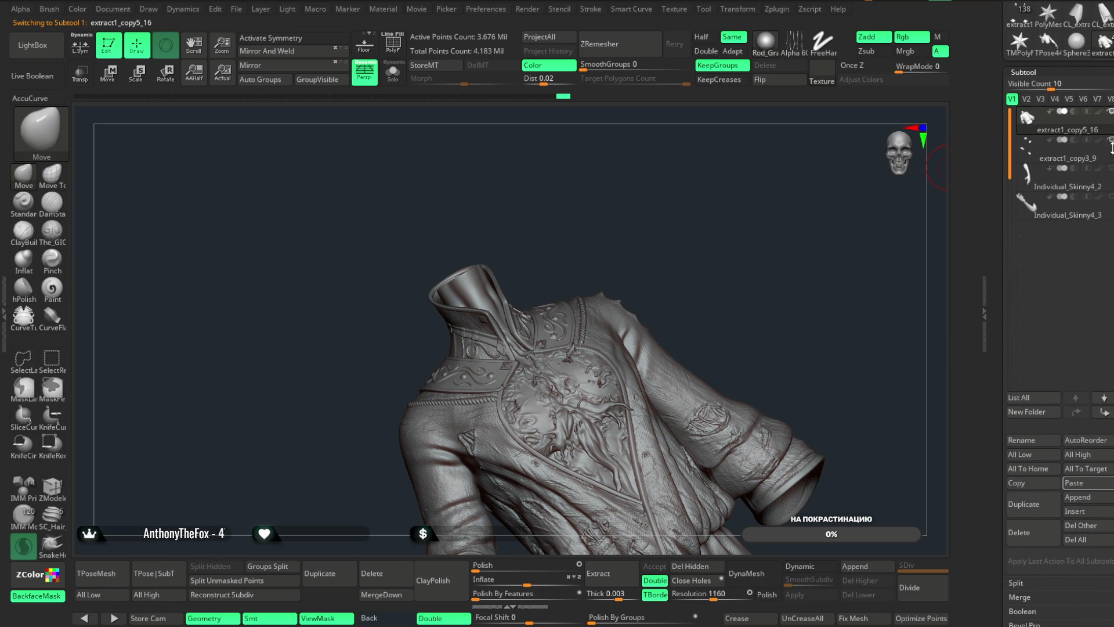
- Merge the studs down into the coat mesh, then return to the main character tool
click(377, 600)
click(332, 609)
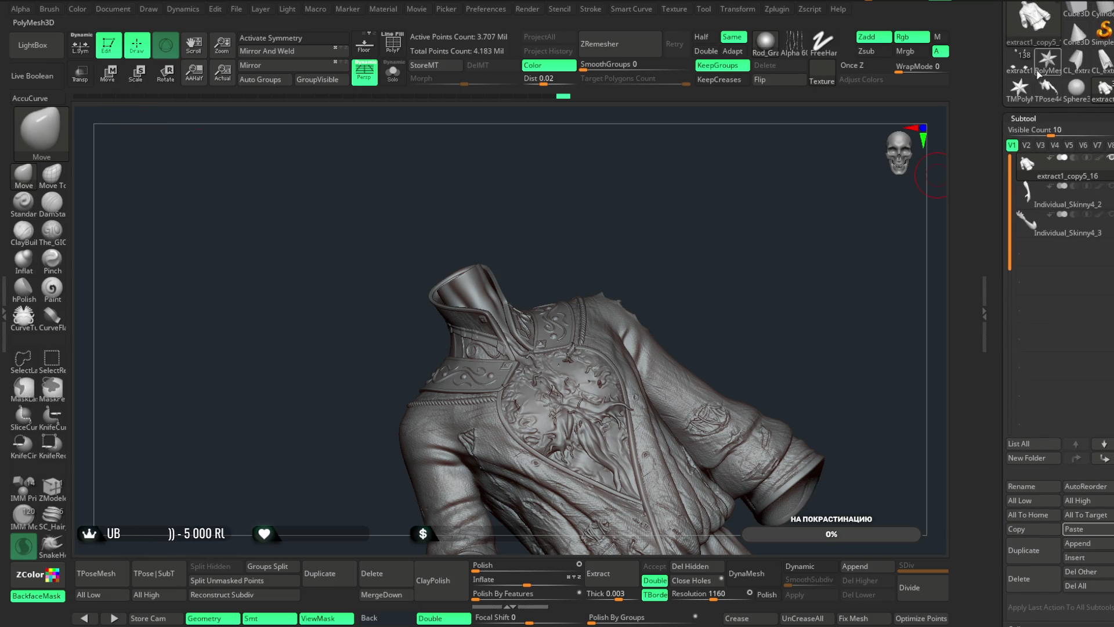
click(1070, 19)
scroll(739, 261, up, 5)
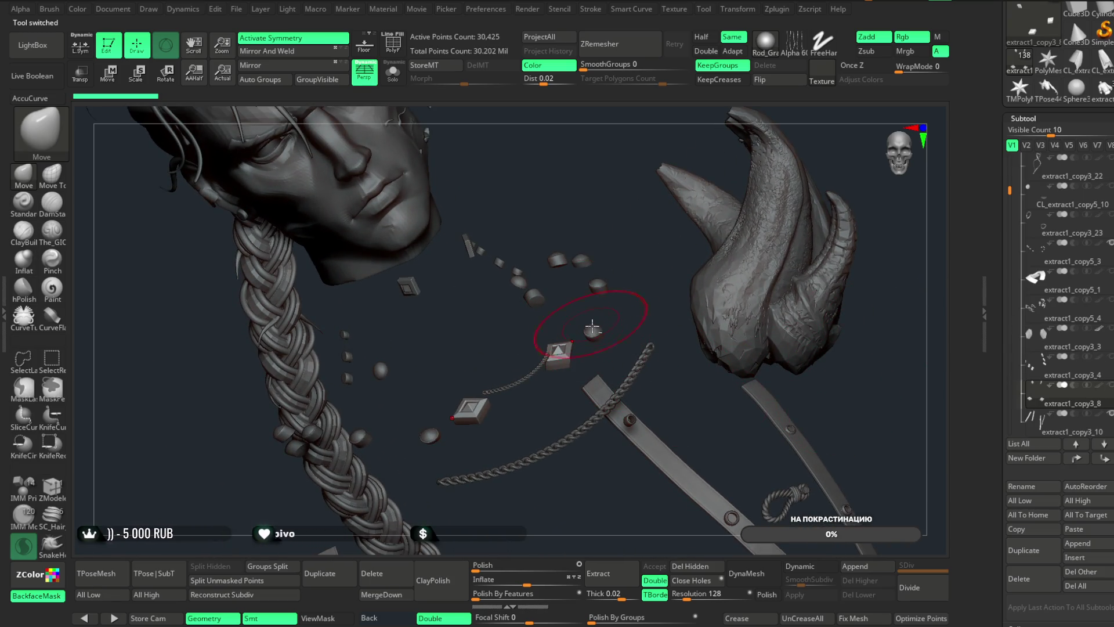
- Paste the chain piece into the coat tool, then delete that pasted subtool
alt+click(540, 357)
scroll(609, 231, up, 3)
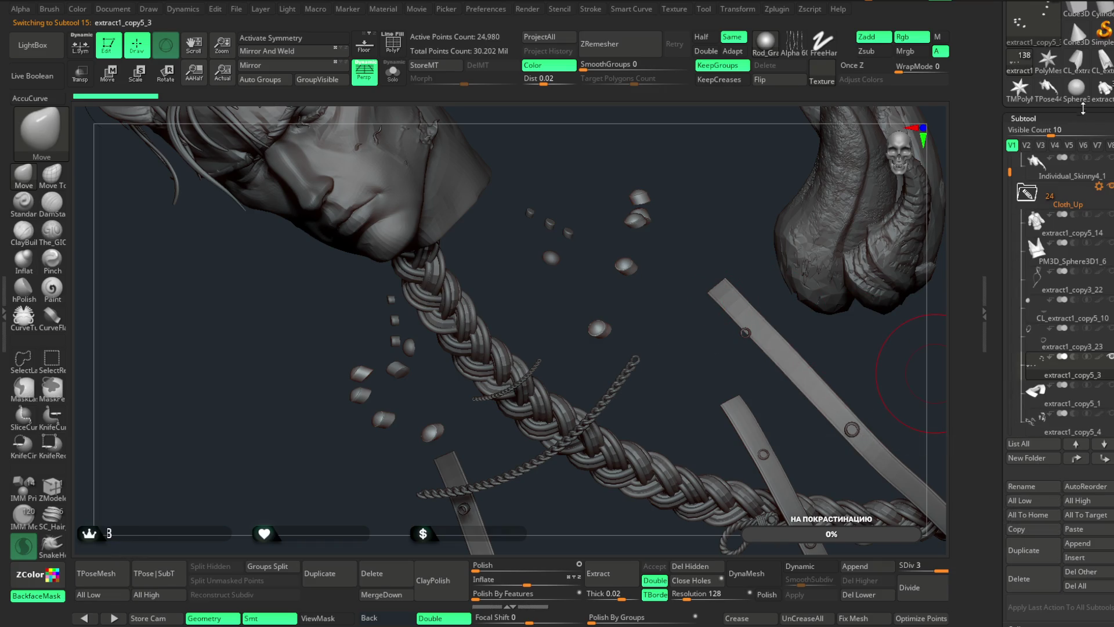
click(1103, 102)
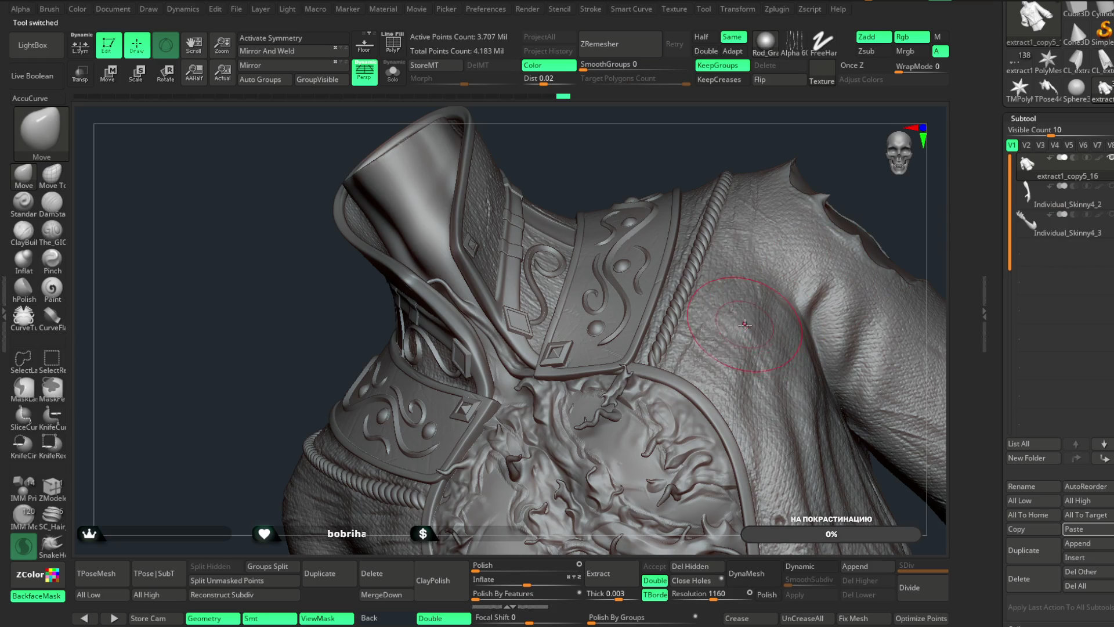
click(1082, 528)
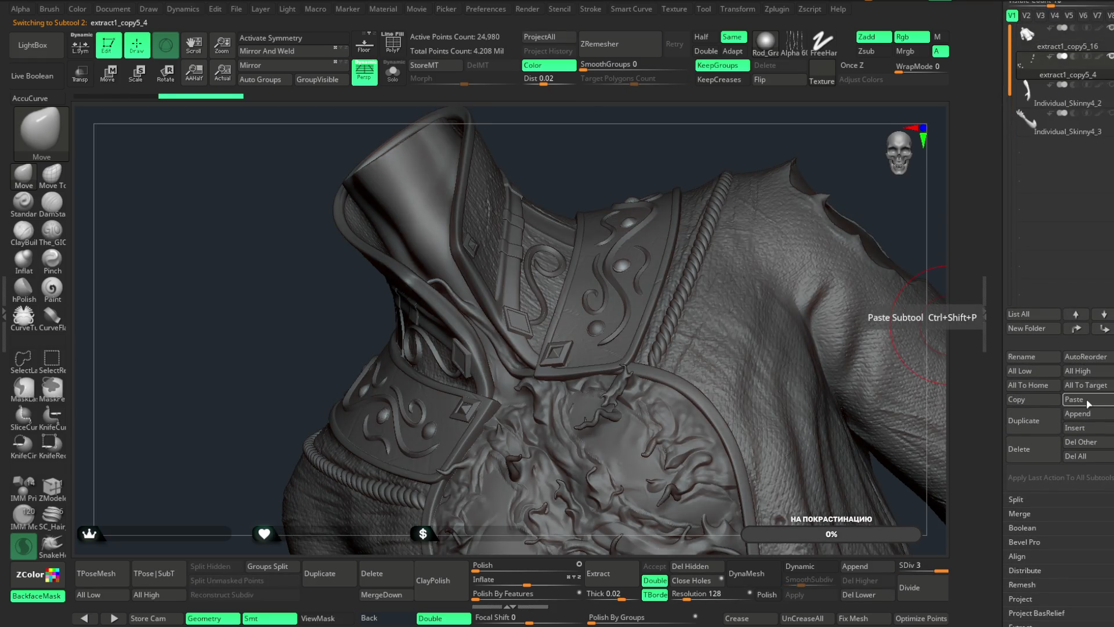
click(1021, 449)
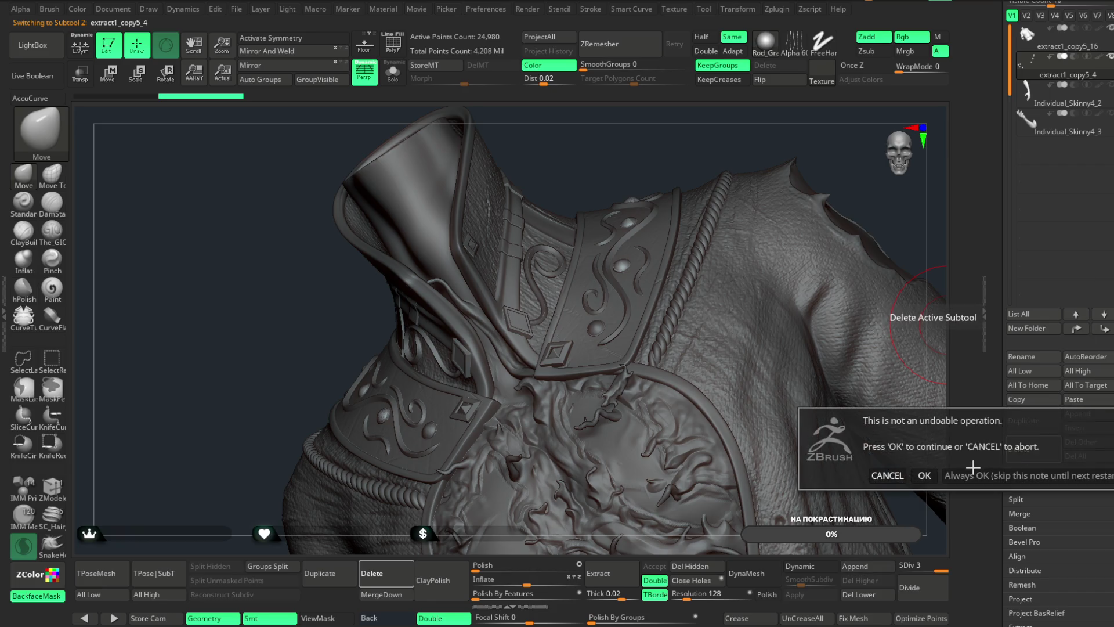
click(924, 476)
- Select the coat mesh, return to the character tool and select extract1_copy2_1
click(1075, 102)
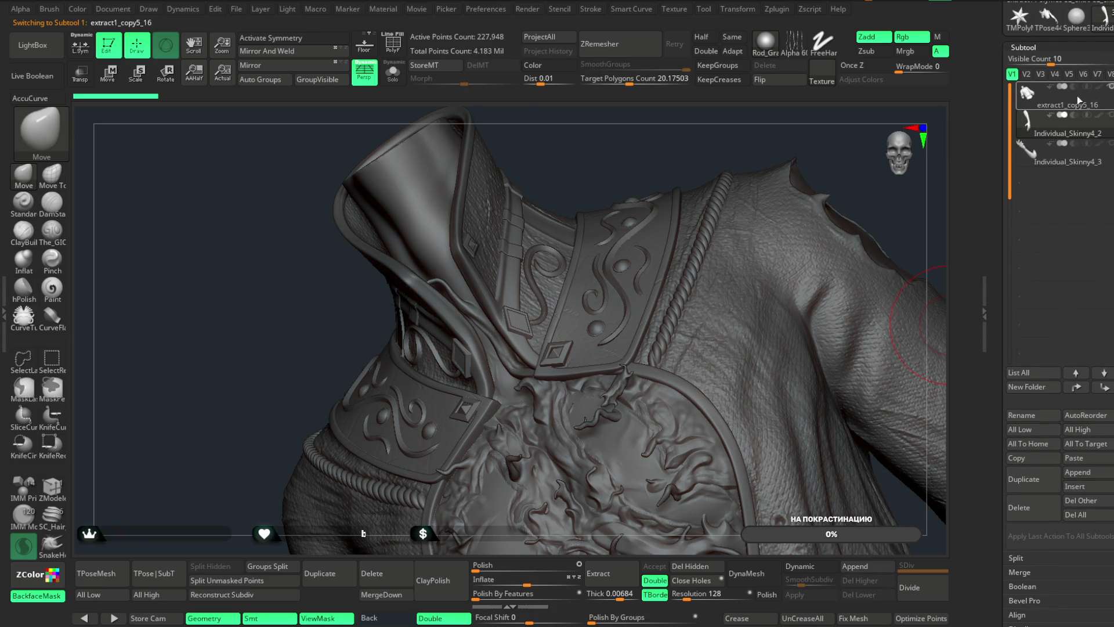
scroll(1071, 68, up, 5)
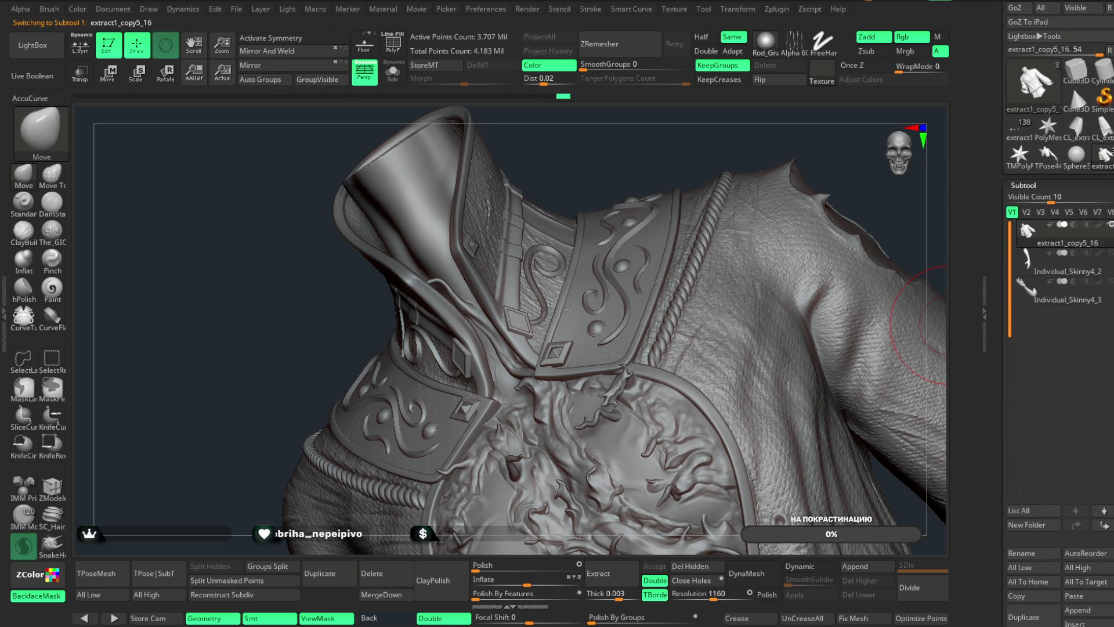
click(1024, 149)
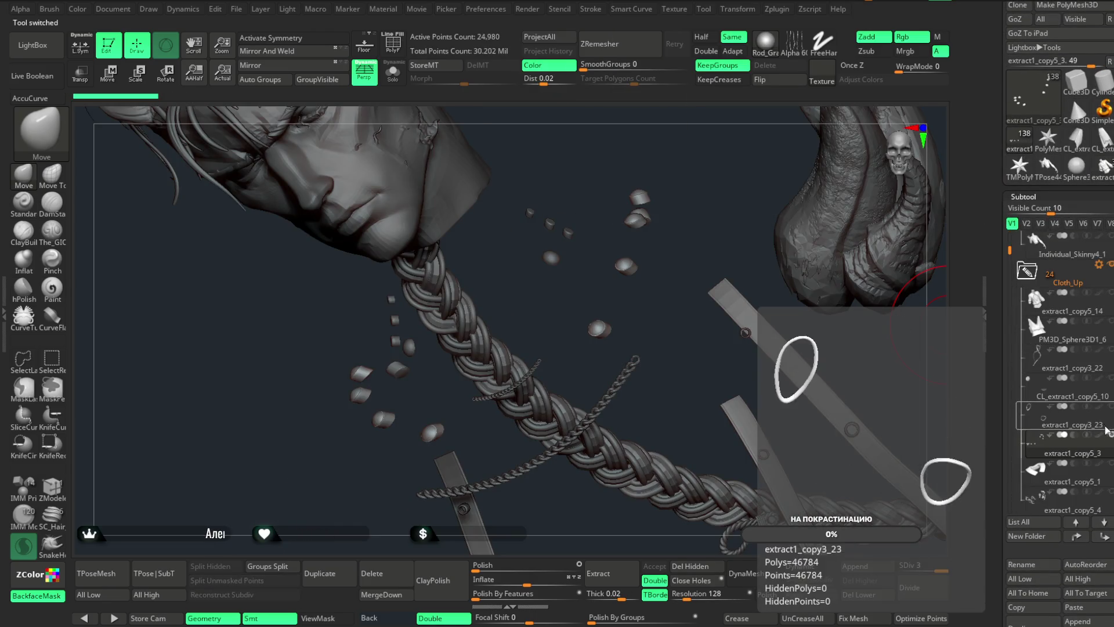
alt+click(571, 234)
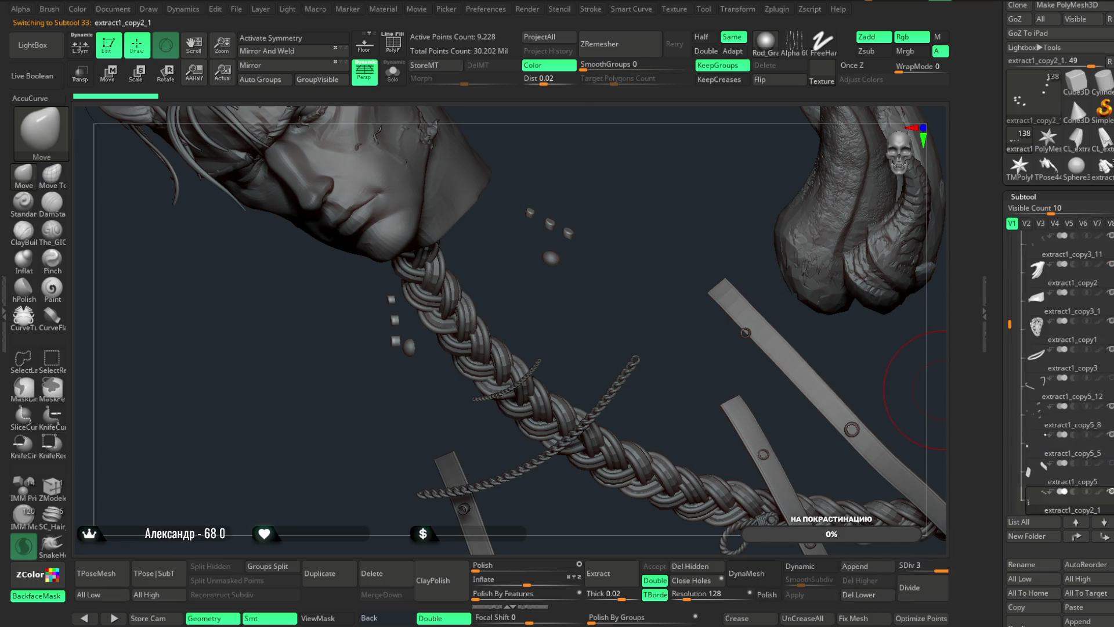
scroll(1076, 406, down, 4)
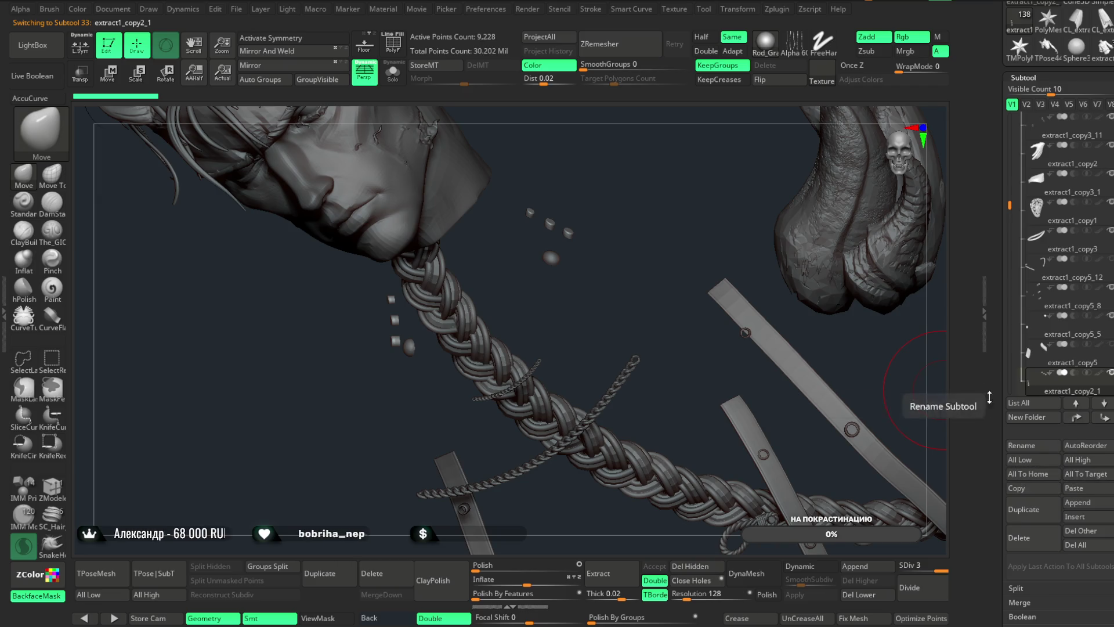
scroll(1067, 175, up, 2)
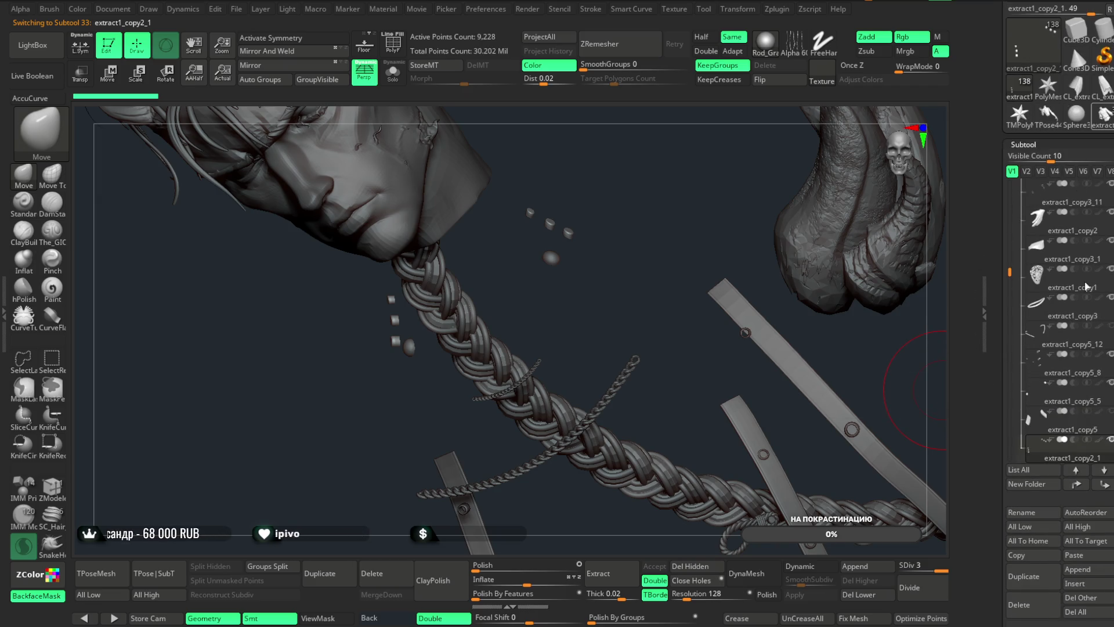
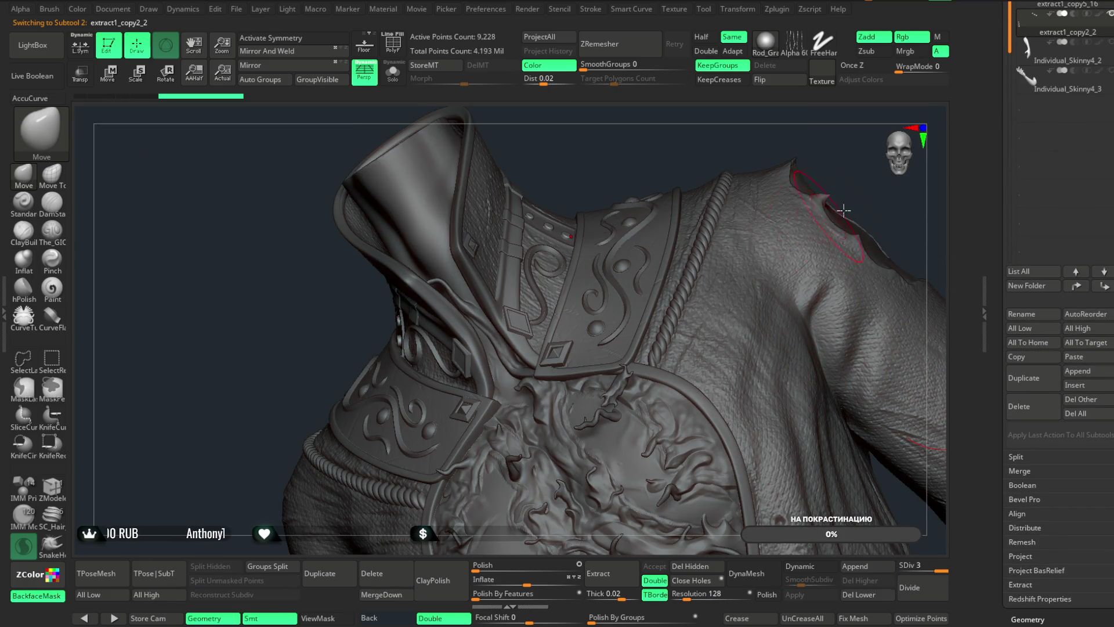
- Merge the collar down into the coat subtool extract1_copy5_16
scroll(1073, 99, up, 3)
click(1061, 87)
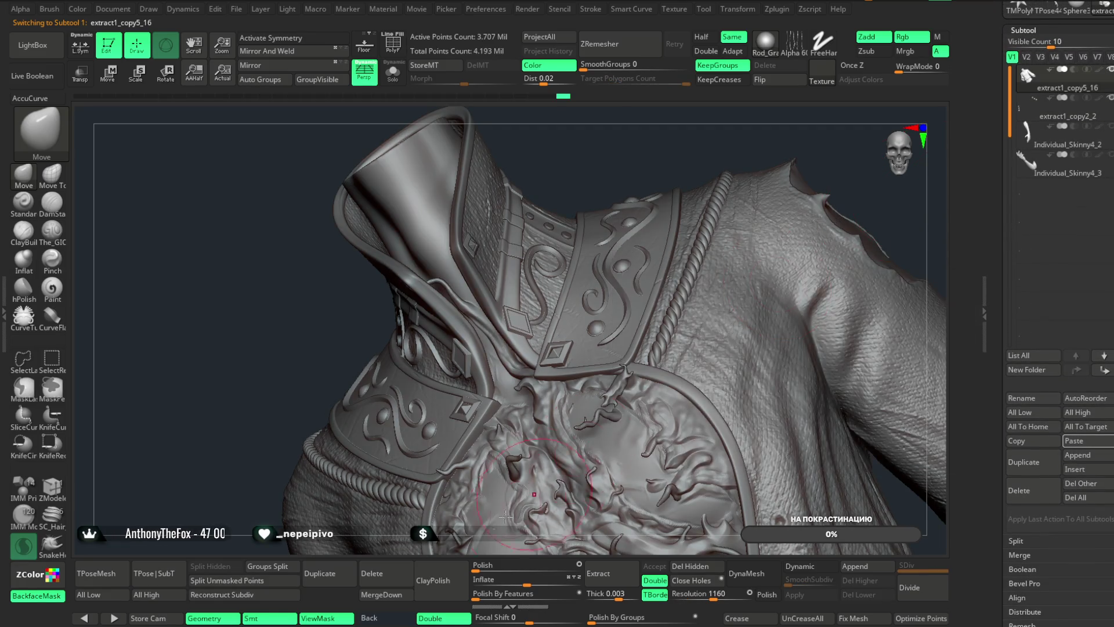
click(393, 596)
click(350, 612)
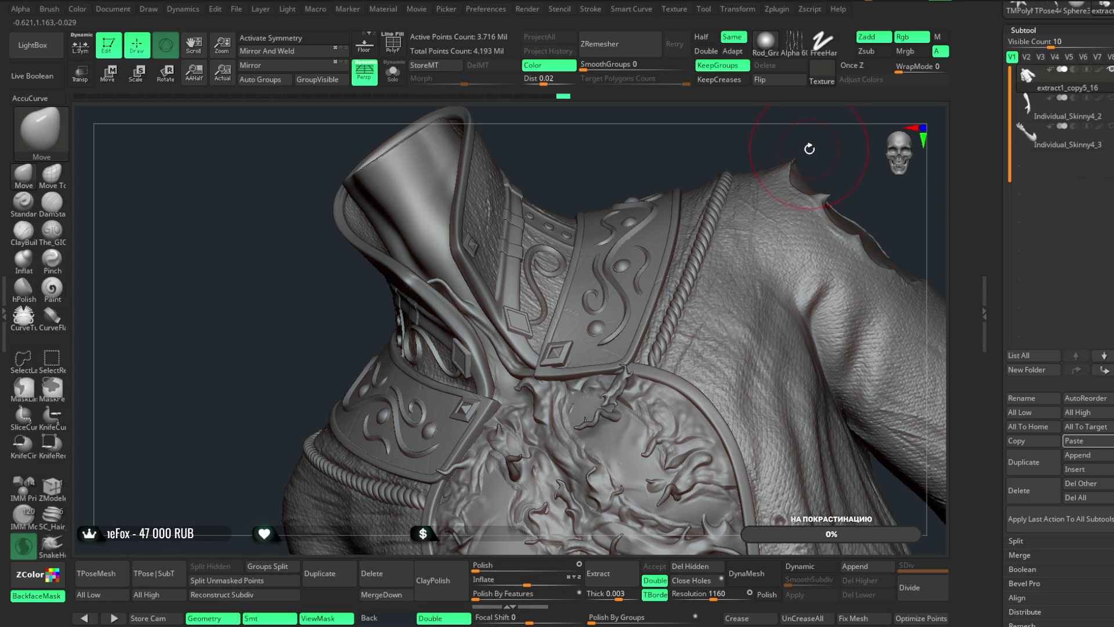
- Copy sphere piece extract1_copy5_5 from the other tool and paste it into the coat tool
scroll(1020, 57, up, 3)
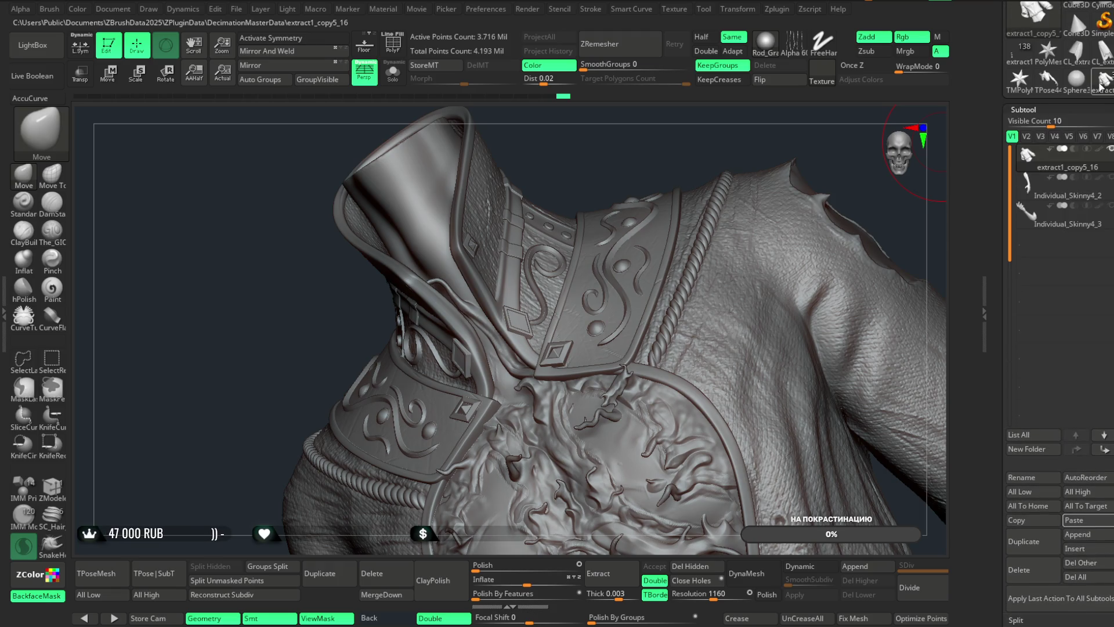
click(1020, 57)
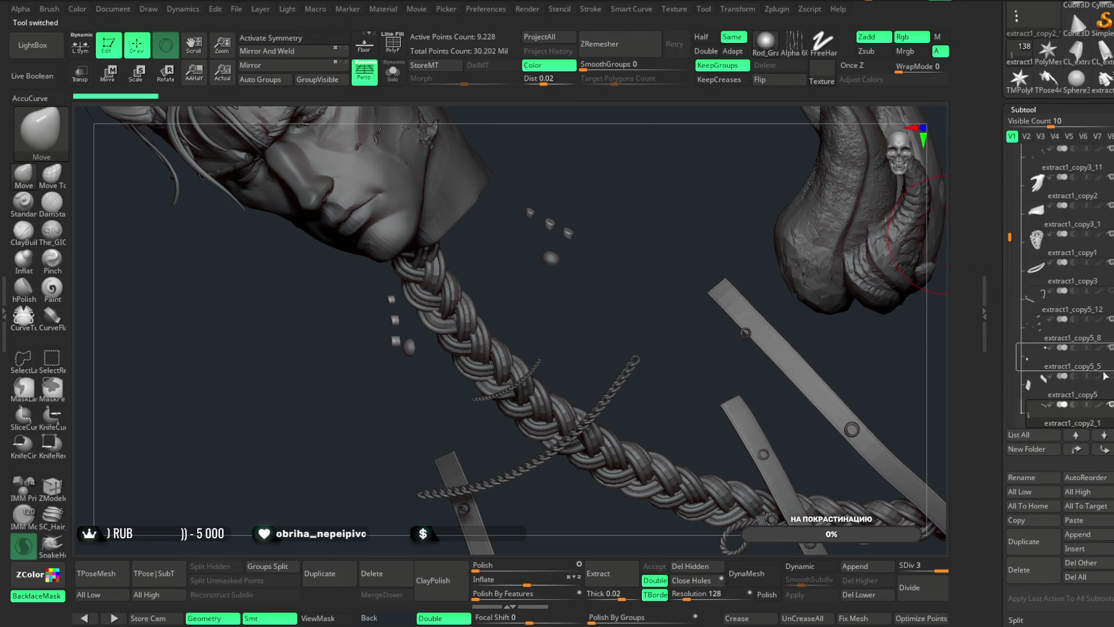
alt+click(553, 257)
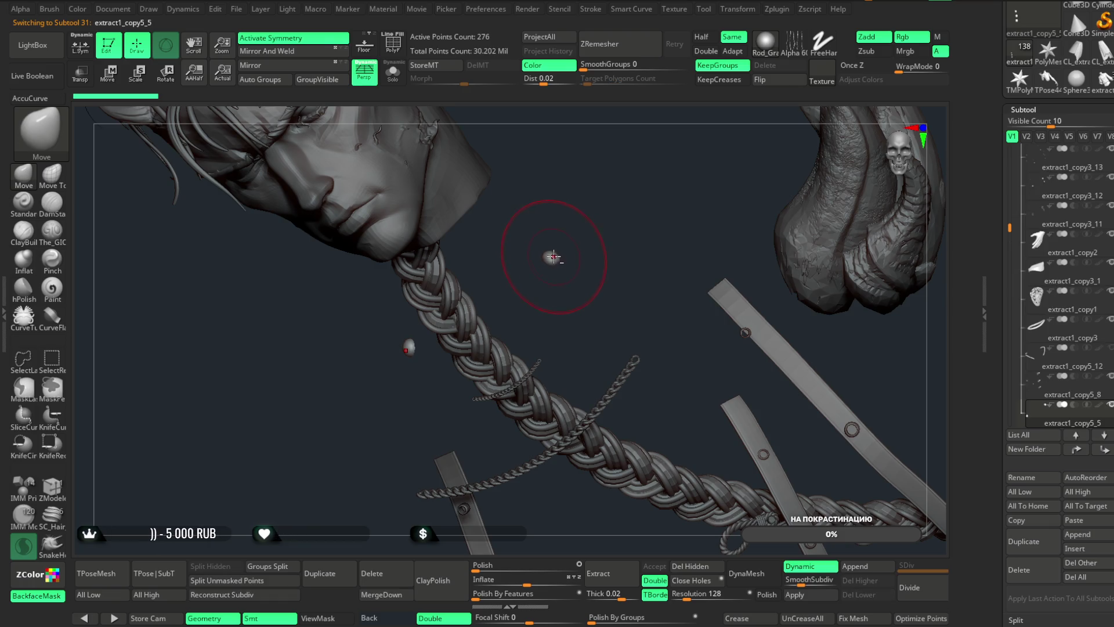
scroll(1024, 360, down, 3)
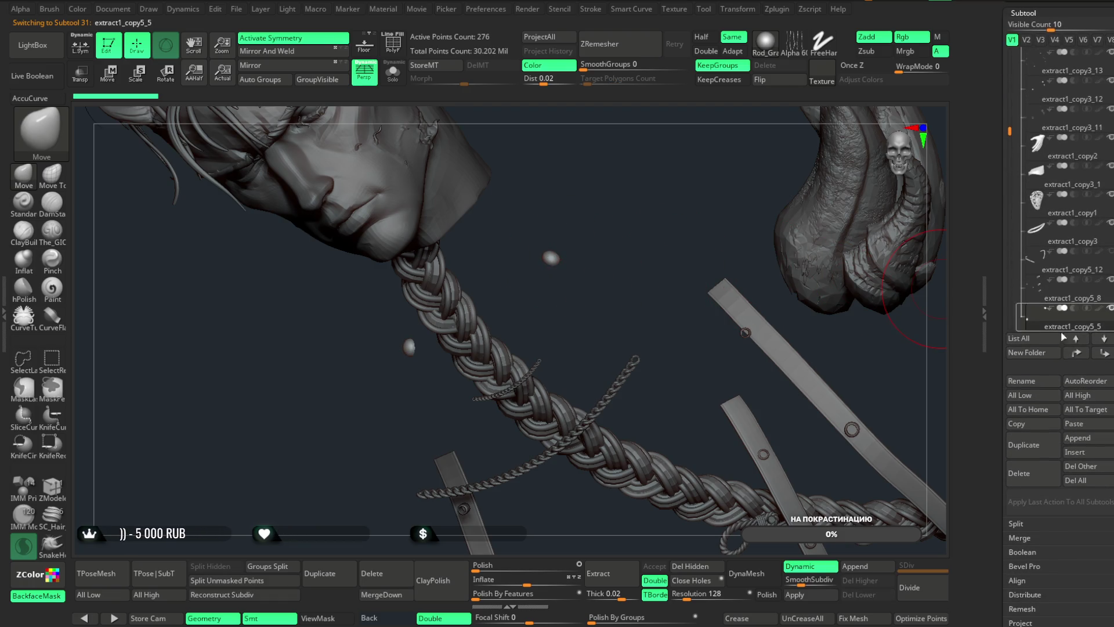
scroll(1071, 174, up, 5)
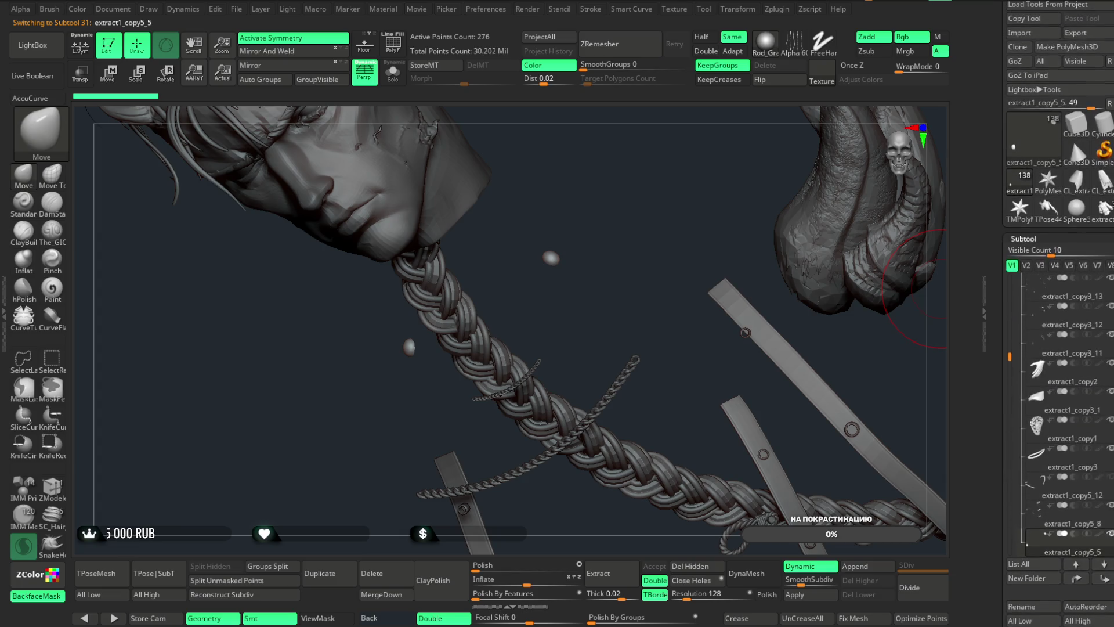
click(1100, 228)
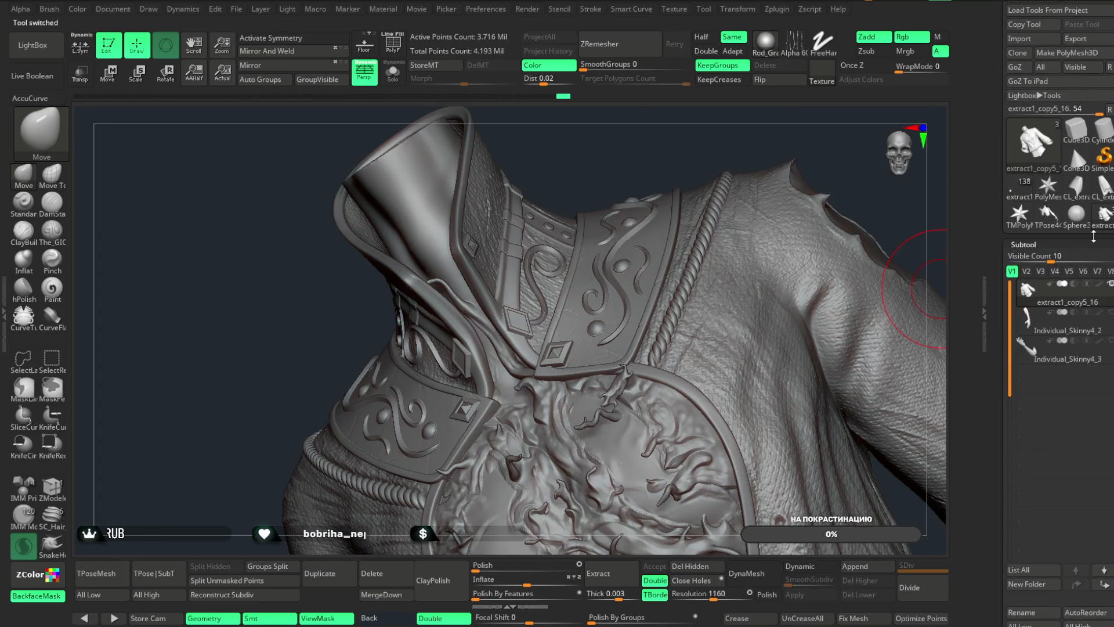
scroll(1071, 145, down, 5)
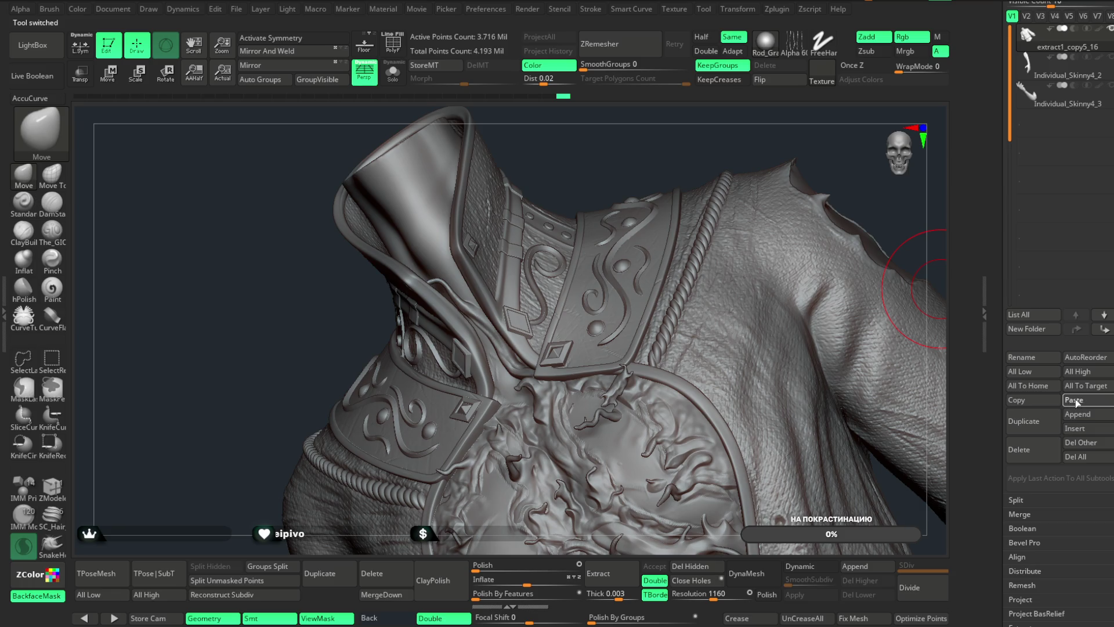
click(1071, 402)
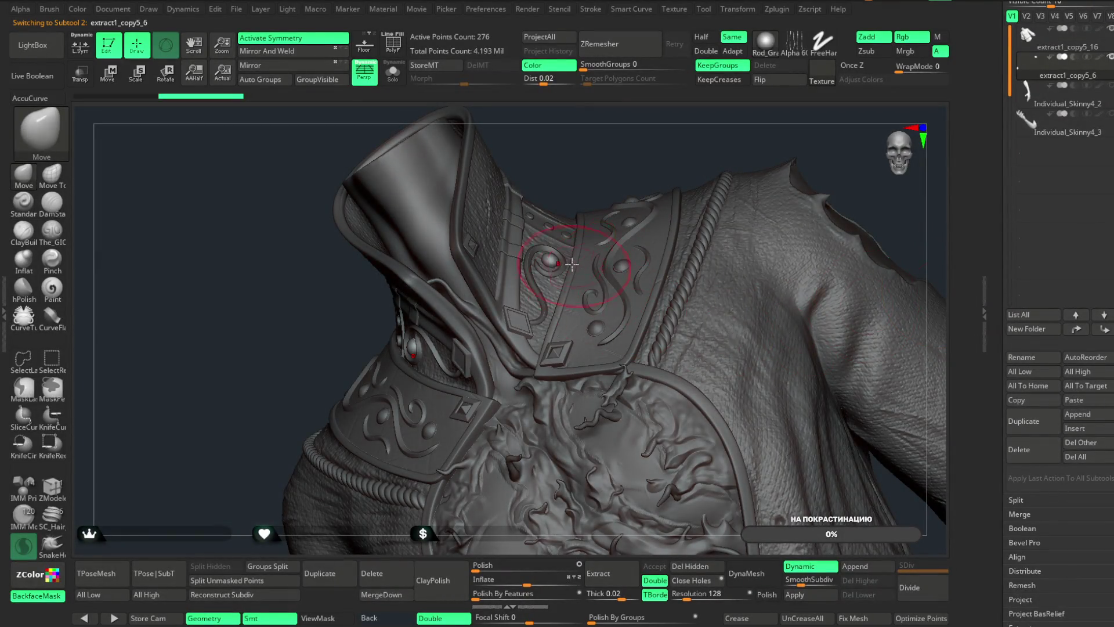
- Solo the pasted sphere piece to inspect it, then show all subtools again
click(393, 72)
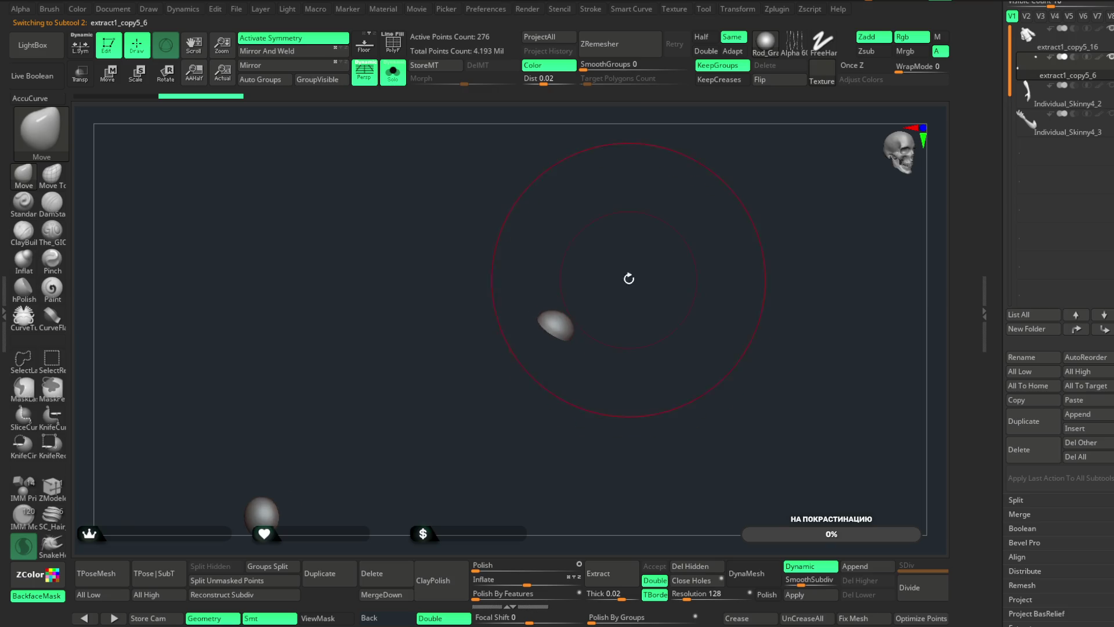
drag(660, 191, 649, 168)
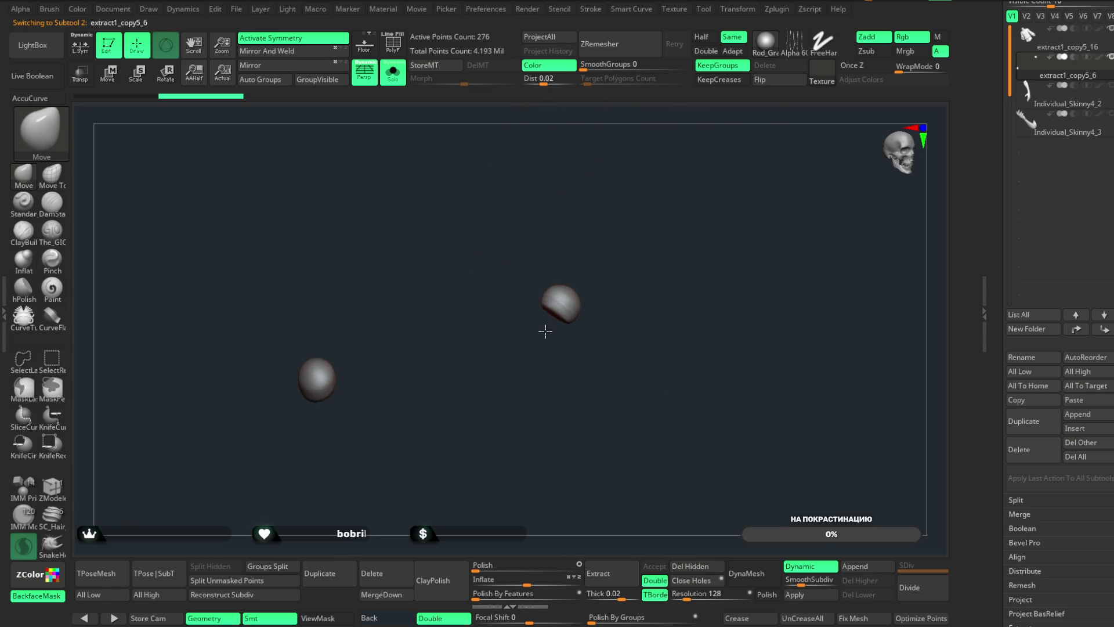
mouse_move(534, 333)
mouse_down()
mouse_move(547, 200)
mouse_move(348, 378)
mouse_move(527, 196)
mouse_up()
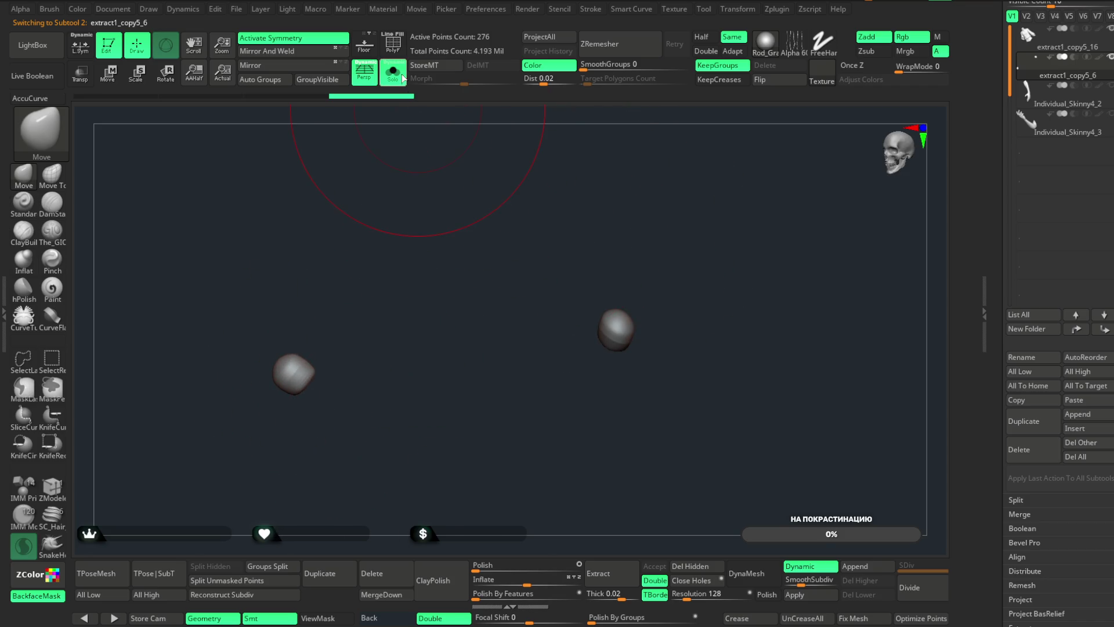
click(403, 78)
mouse_move(776, 239)
mouse_down()
mouse_move(791, 249)
mouse_move(785, 202)
mouse_up()
- Merge the sphere piece into the coat and hide everything except the small rivet spheres
click(1047, 44)
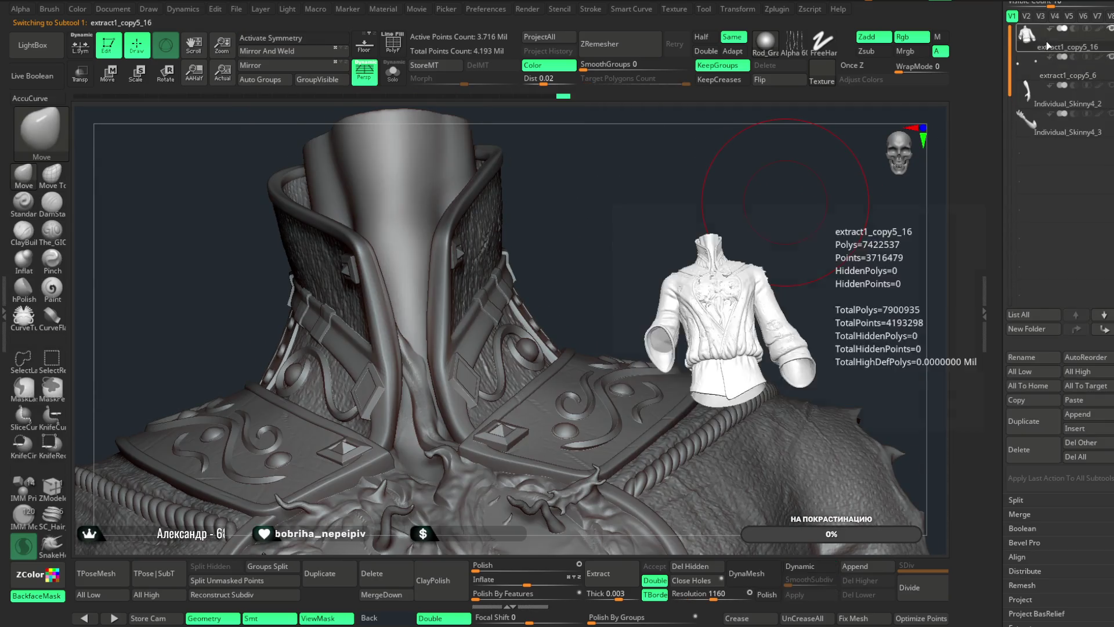
click(381, 594)
click(358, 611)
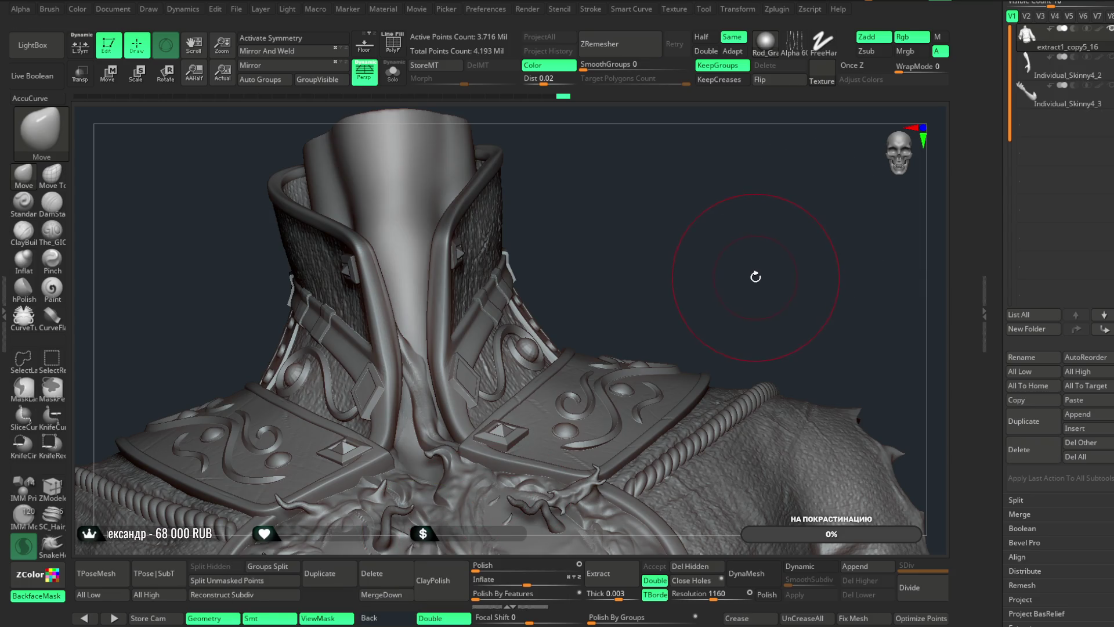
drag(750, 260, 736, 265)
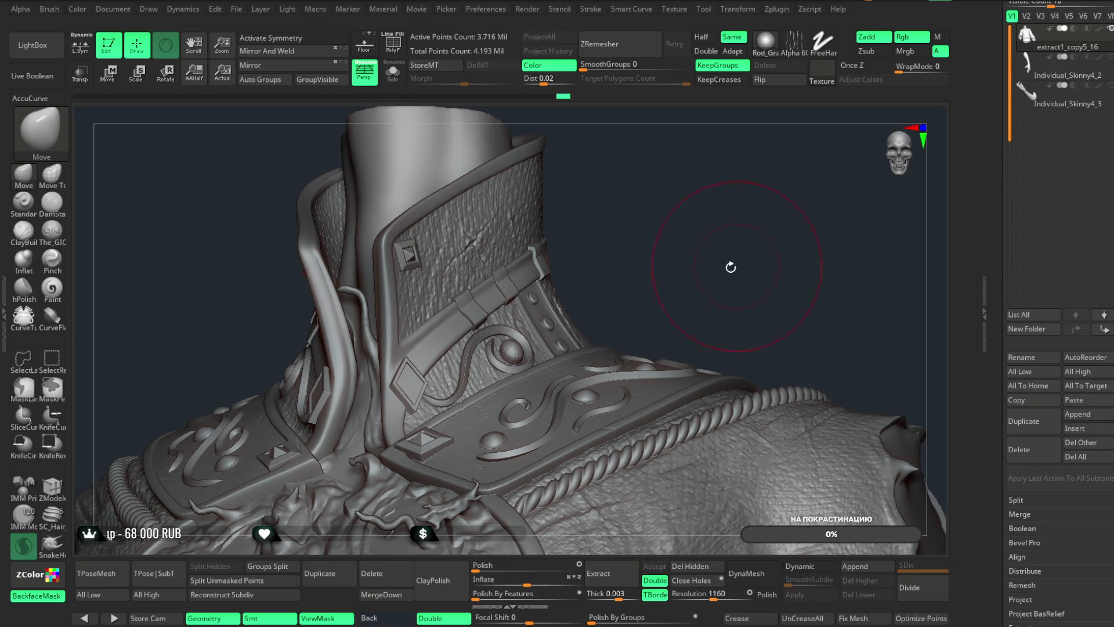
ctrl+shift+click(513, 356)
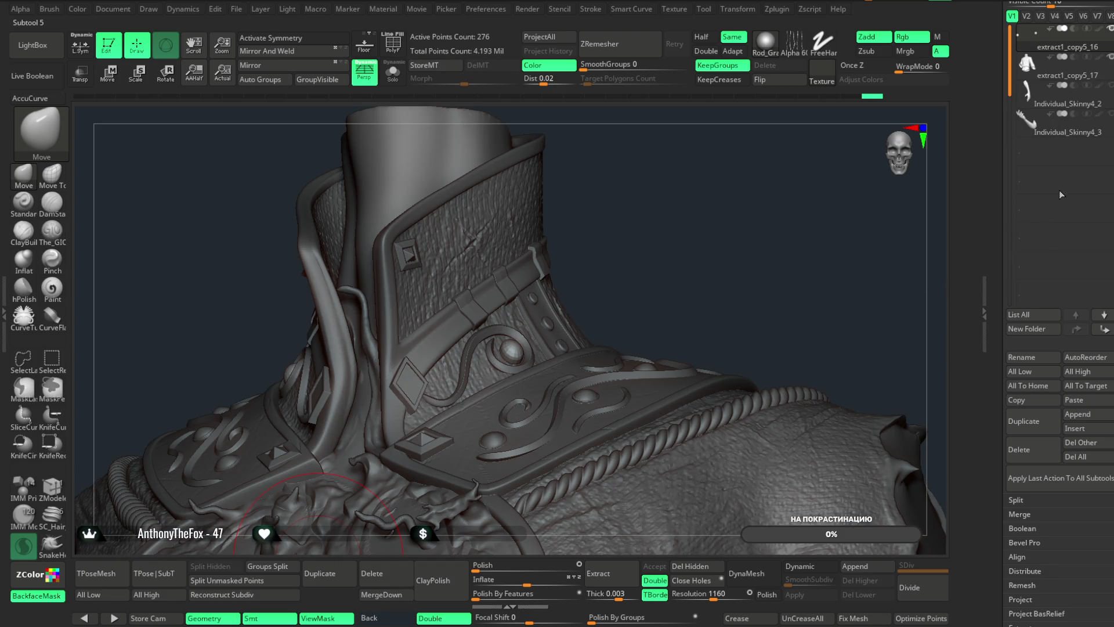
- Divide the rivet spheres twice, delete lower levels, and turn off BackfaceMask
click(915, 598)
click(915, 598)
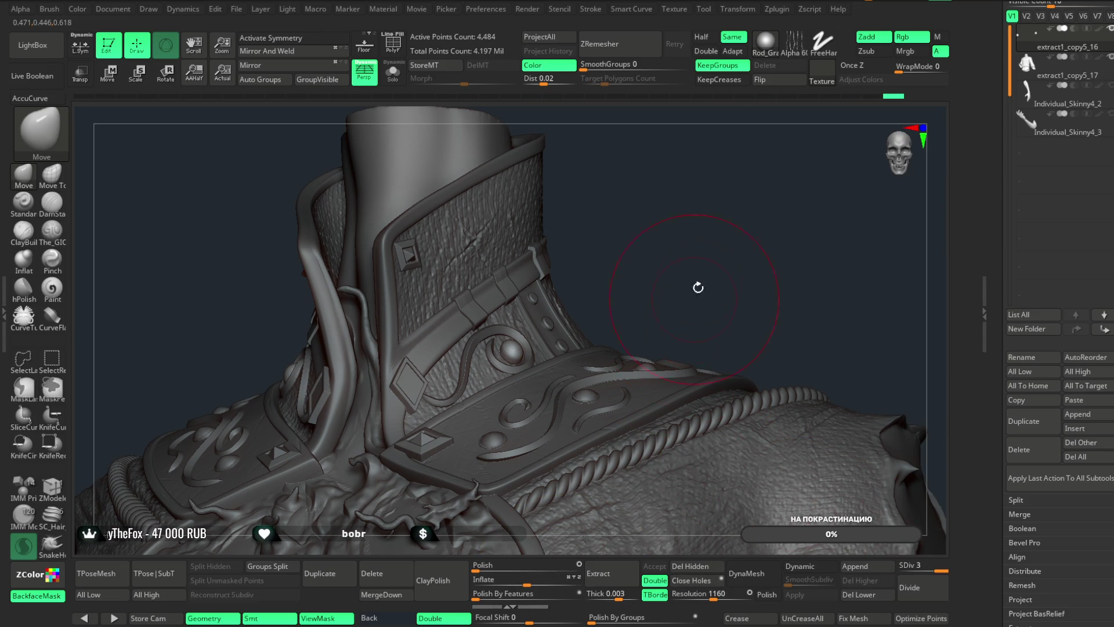
drag(706, 263, 789, 457)
click(858, 594)
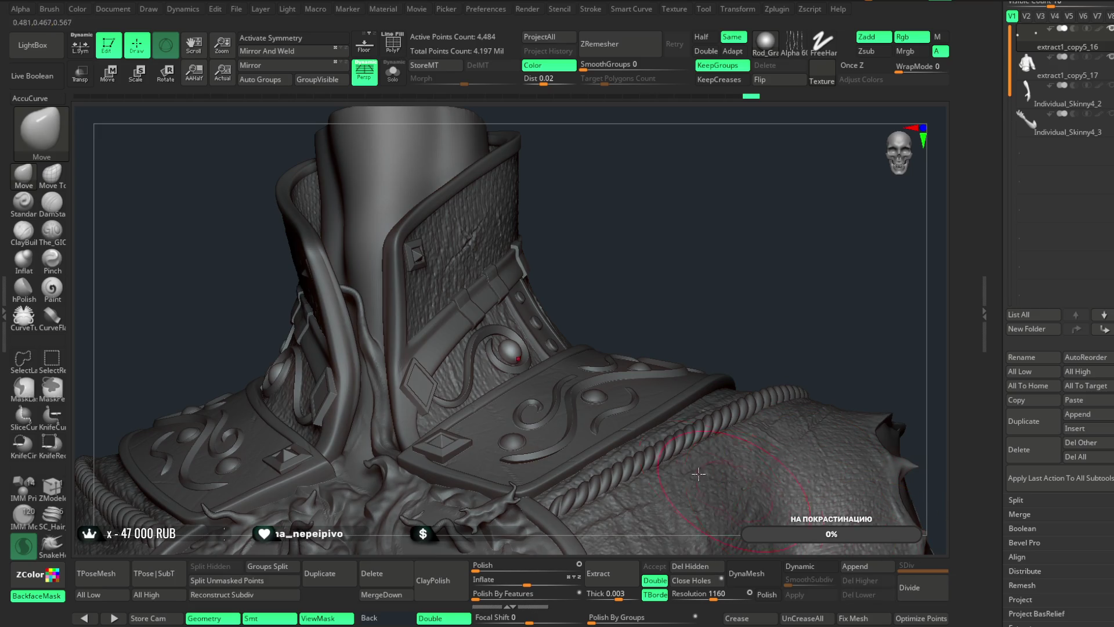
click(37, 595)
- Merge the rivet spheres down into the coat
drag(626, 223, 522, 347)
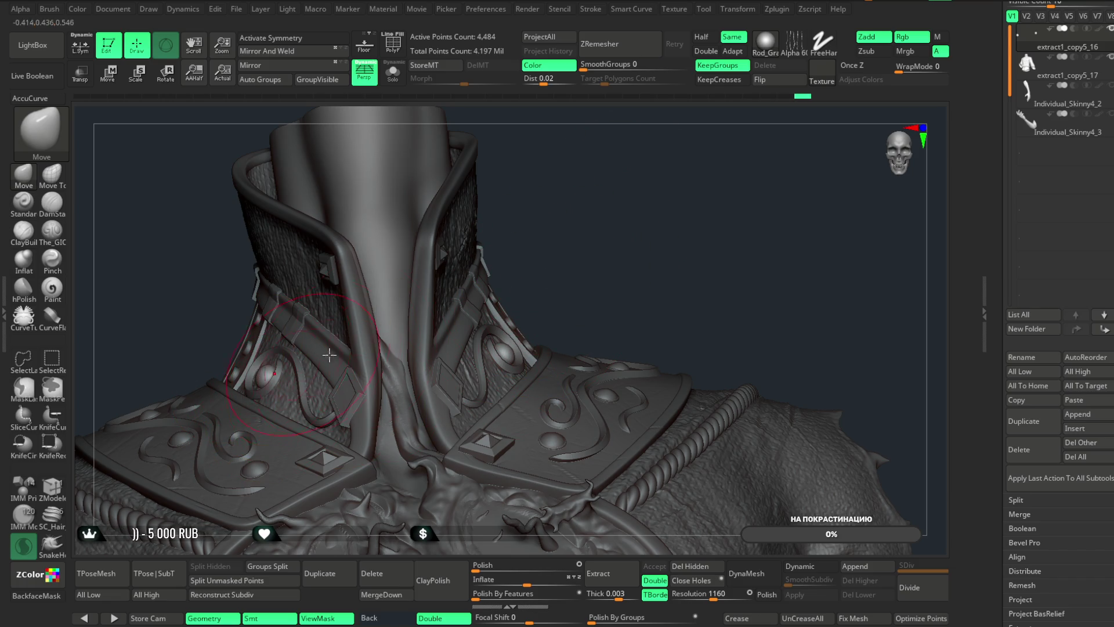
drag(568, 271, 514, 338)
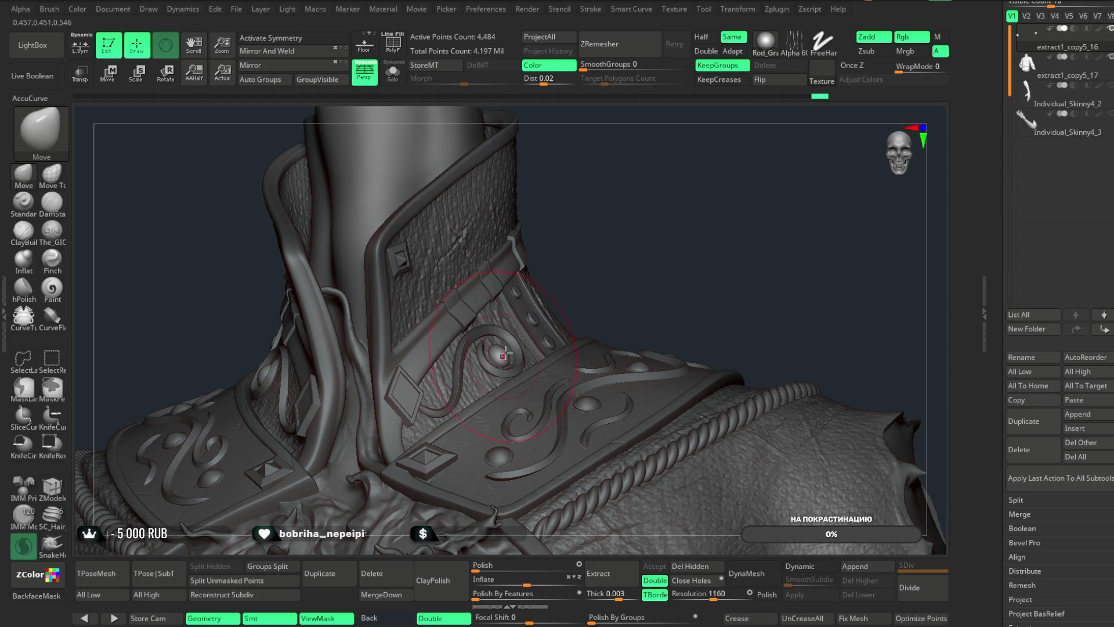
drag(690, 224, 749, 152)
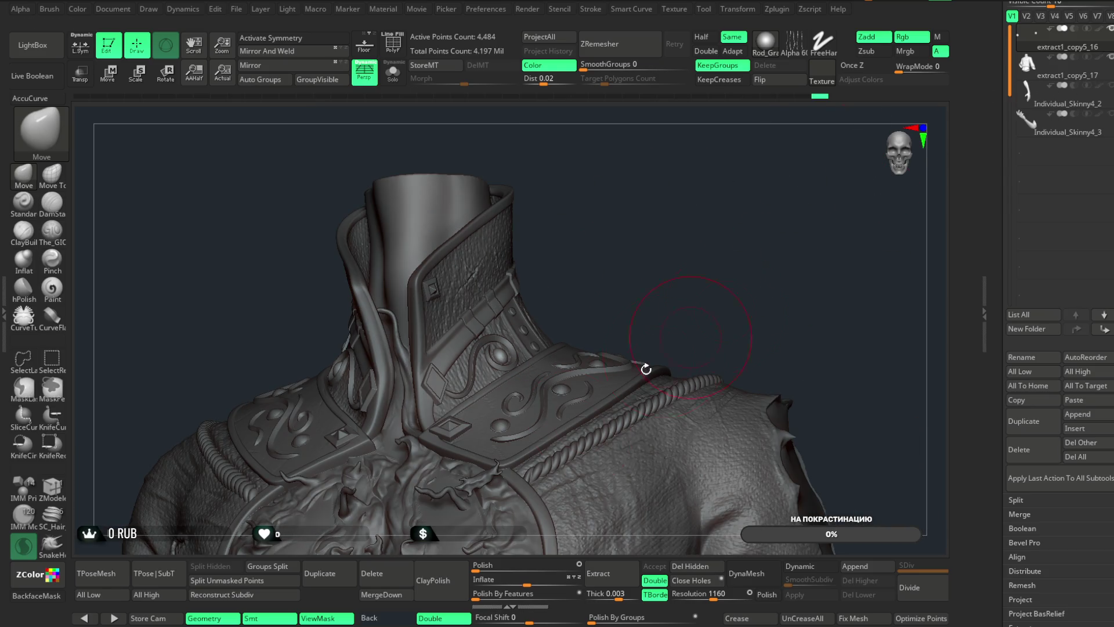
click(405, 595)
click(360, 609)
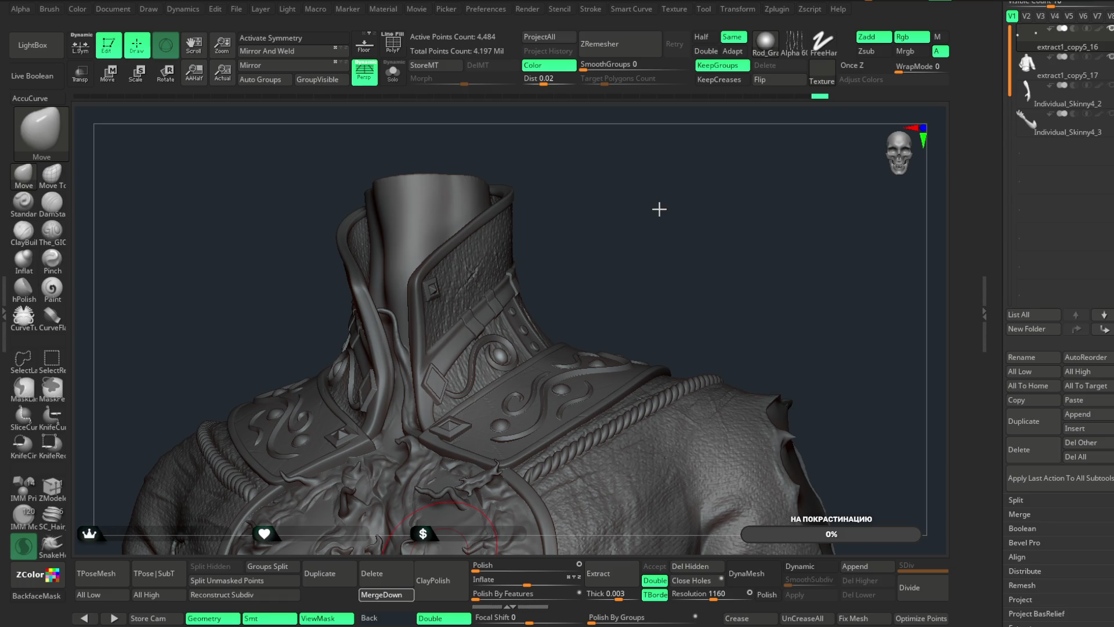
- Frame the whole upper torso and open the Move gizmo's Transform Type options
mouse_move(679, 210)
mouse_down()
mouse_move(659, 216)
mouse_move(691, 199)
mouse_move(574, 239)
mouse_up()
mouse_move(637, 204)
alt+mouse_down()
mouse_move(631, 159)
mouse_move(652, 239)
mouse_move(643, 156)
alt+mouse_up()
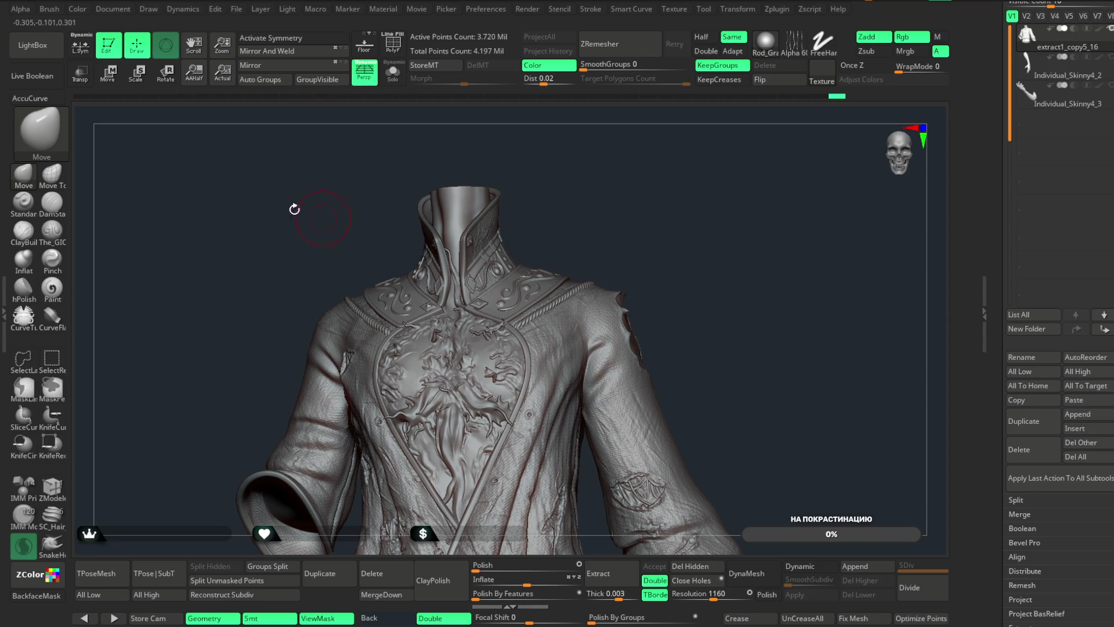
click(108, 73)
click(425, 364)
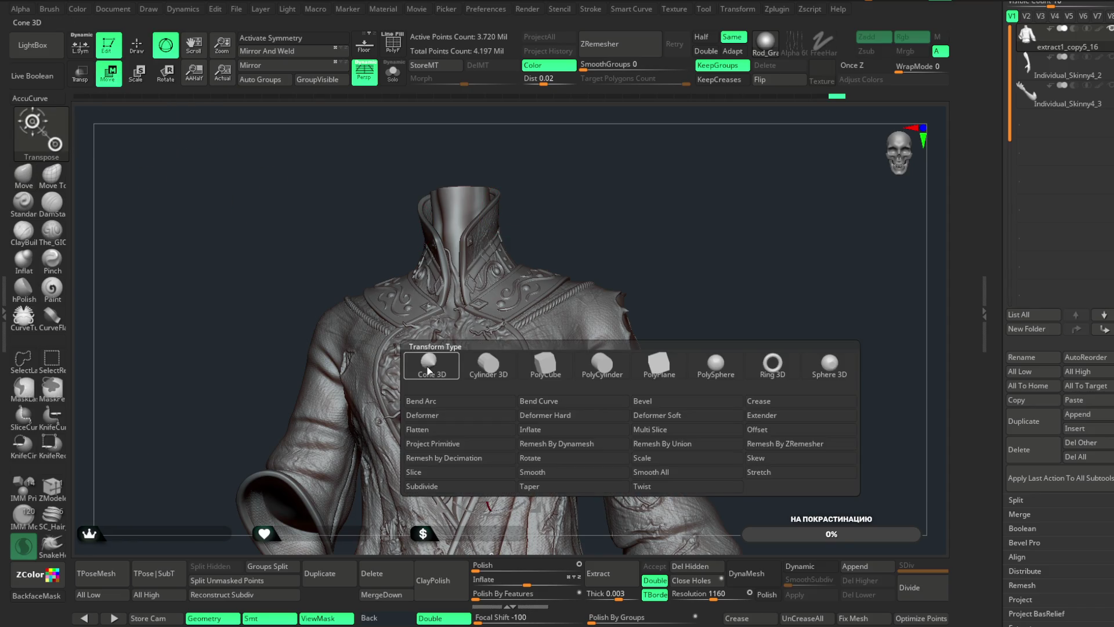
- Remesh the merged coat by union, down to 3.715 Mil points, and return to sculpting
click(648, 448)
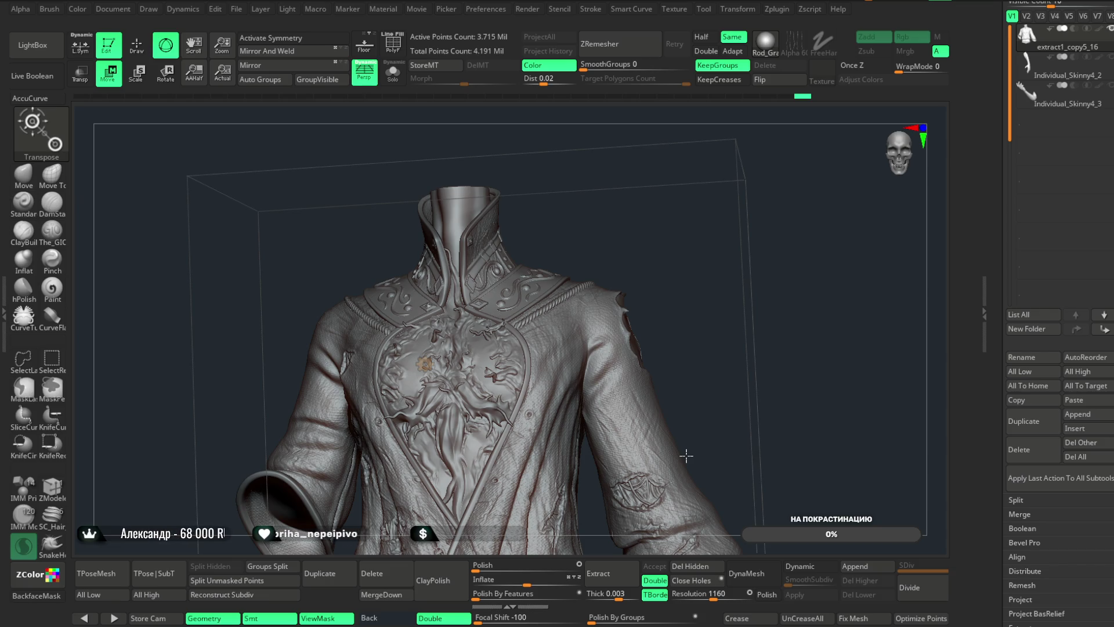
click(423, 360)
click(597, 370)
key(q)
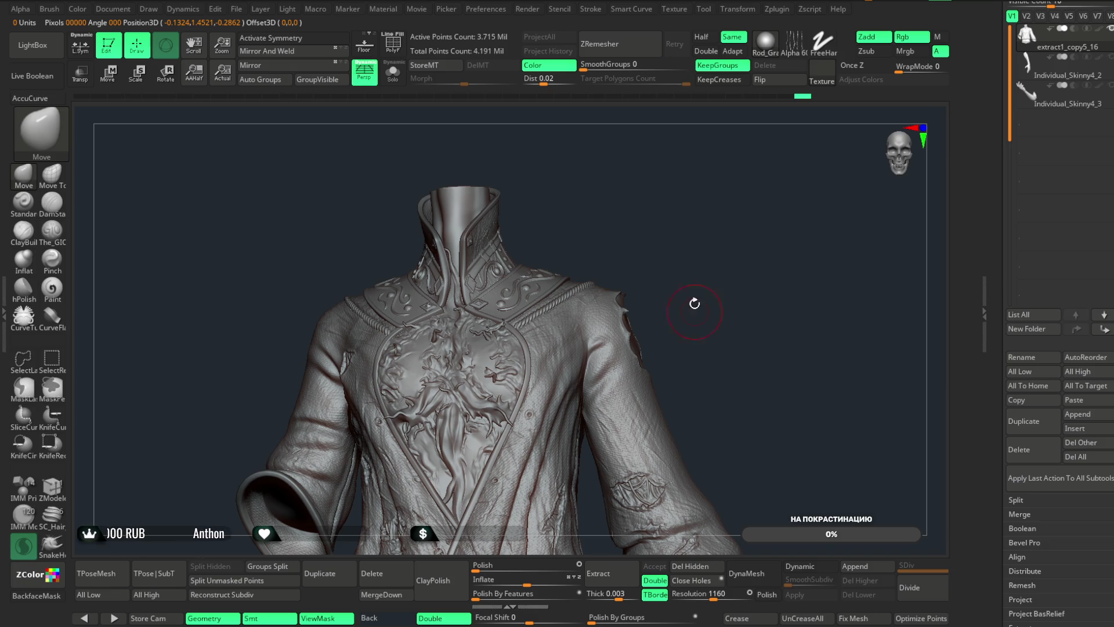
mouse_move(693, 253)
mouse_down()
mouse_move(728, 261)
mouse_move(666, 242)
mouse_move(644, 304)
mouse_up()
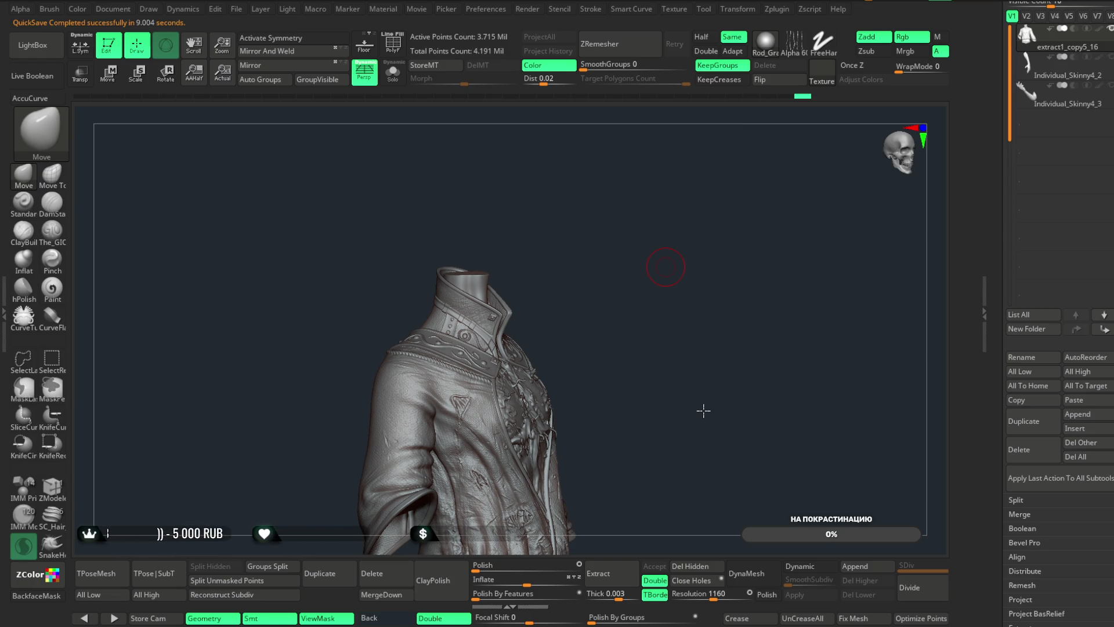
scroll(703, 411, down, 3)
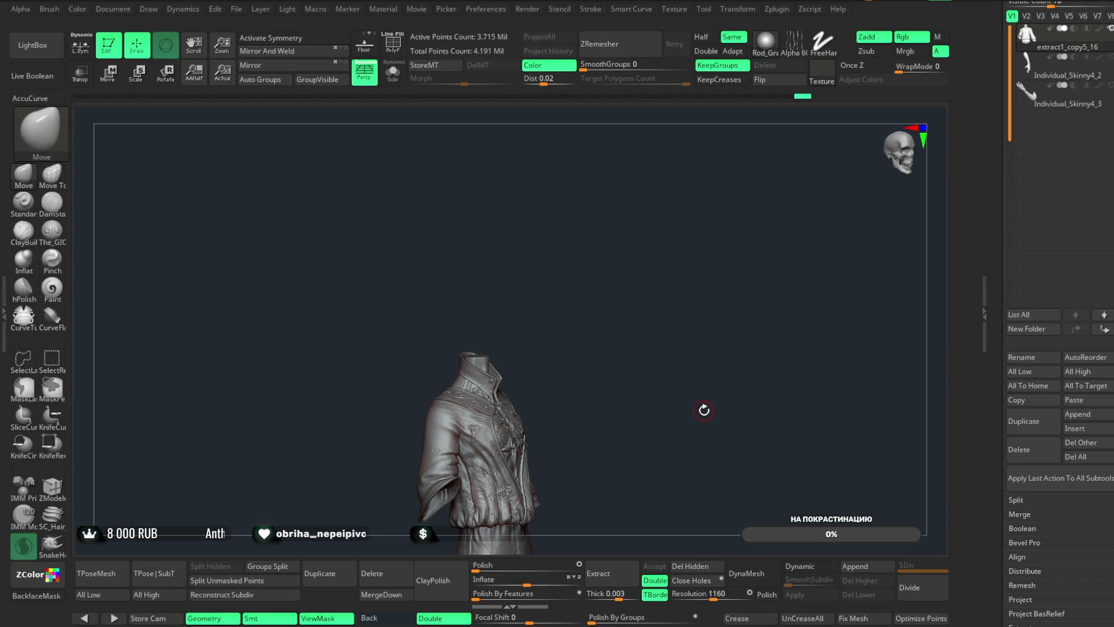
mouse_move(581, 308)
alt+mouse_down()
mouse_move(572, 236)
mouse_move(604, 376)
mouse_move(612, 263)
mouse_move(601, 189)
mouse_move(704, 191)
mouse_move(629, 190)
mouse_move(659, 244)
mouse_move(649, 208)
mouse_move(664, 209)
mouse_move(645, 219)
alt+mouse_up()
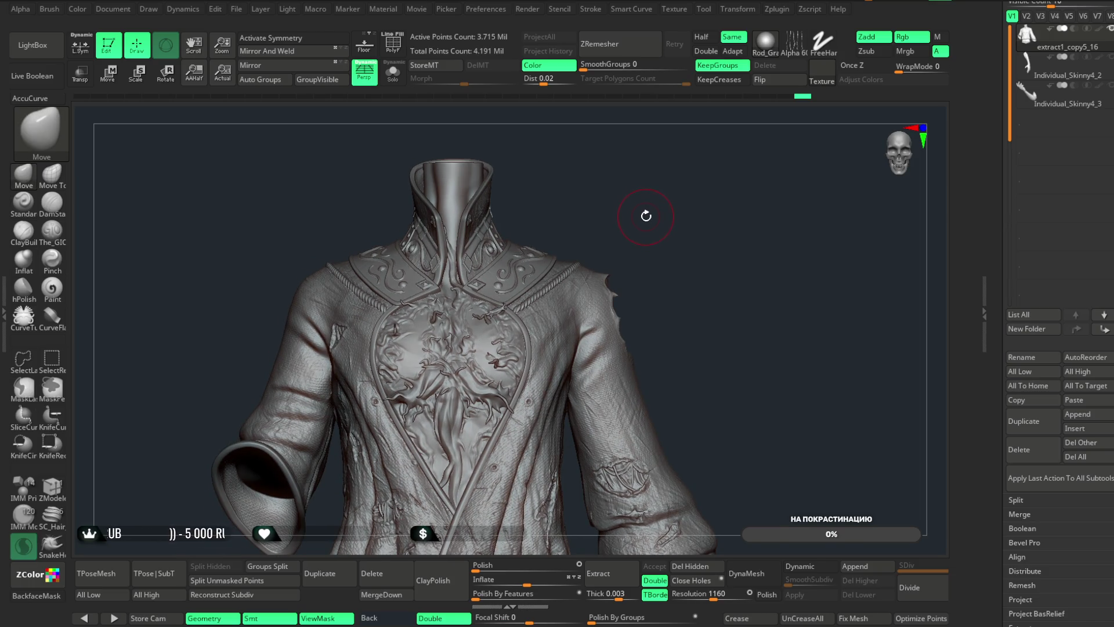
mouse_move(653, 212)
mouse_down()
mouse_move(674, 217)
mouse_move(735, 165)
mouse_up()
- Hide all but the diamond collar ornament patch, shrink the brush, and turn on PolyF
mouse_move(670, 130)
ctrl+shift+mouse_down()
mouse_move(532, 224)
mouse_move(303, 318)
mouse_move(378, 316)
ctrl+shift+mouse_up()
mouse_move(611, 239)
mouse_down()
mouse_move(616, 129)
mouse_move(636, 316)
mouse_move(694, 177)
mouse_move(667, 263)
mouse_move(659, 236)
mouse_move(589, 266)
mouse_move(586, 308)
mouse_up()
mouse_move(589, 238)
mouse_down()
mouse_move(633, 416)
mouse_move(687, 256)
mouse_move(716, 211)
mouse_move(721, 246)
mouse_move(582, 306)
mouse_up()
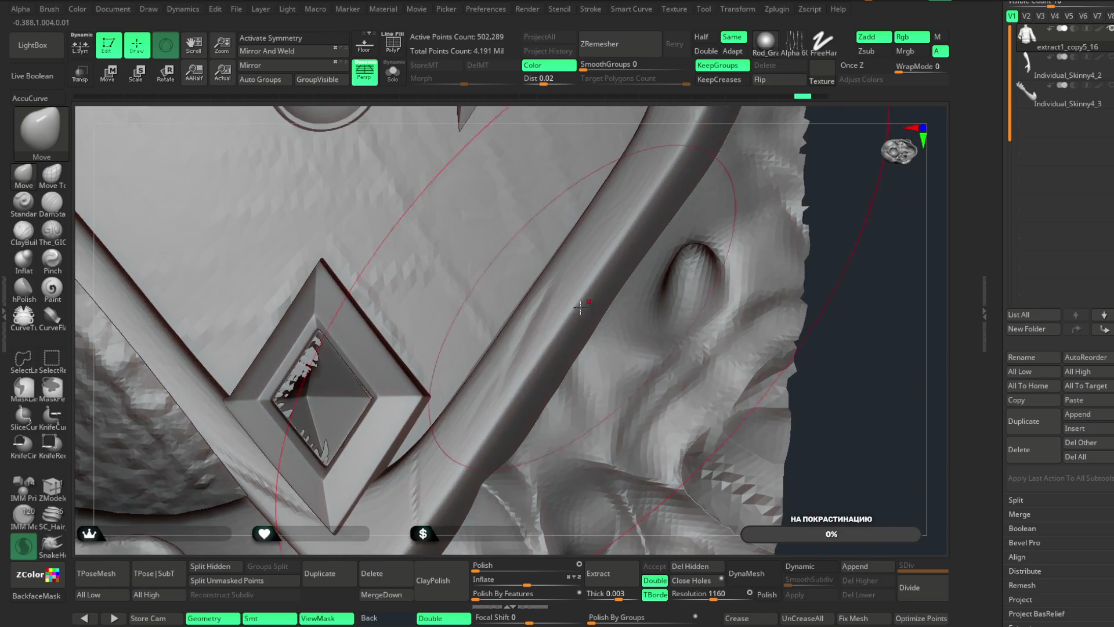
key(space)
drag(656, 297, 601, 297)
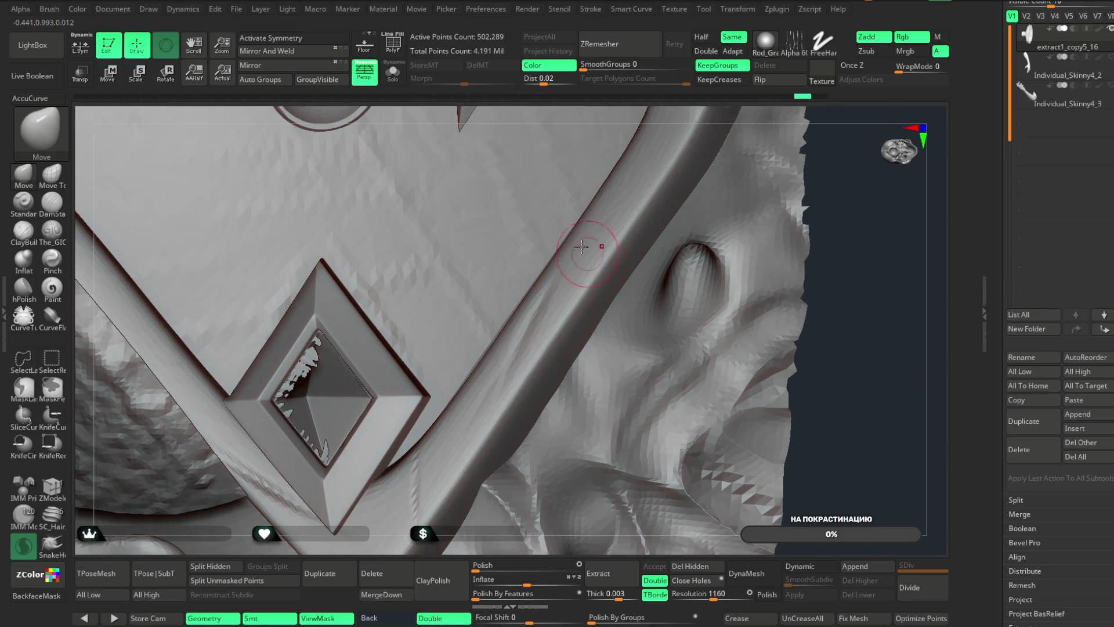
click(392, 43)
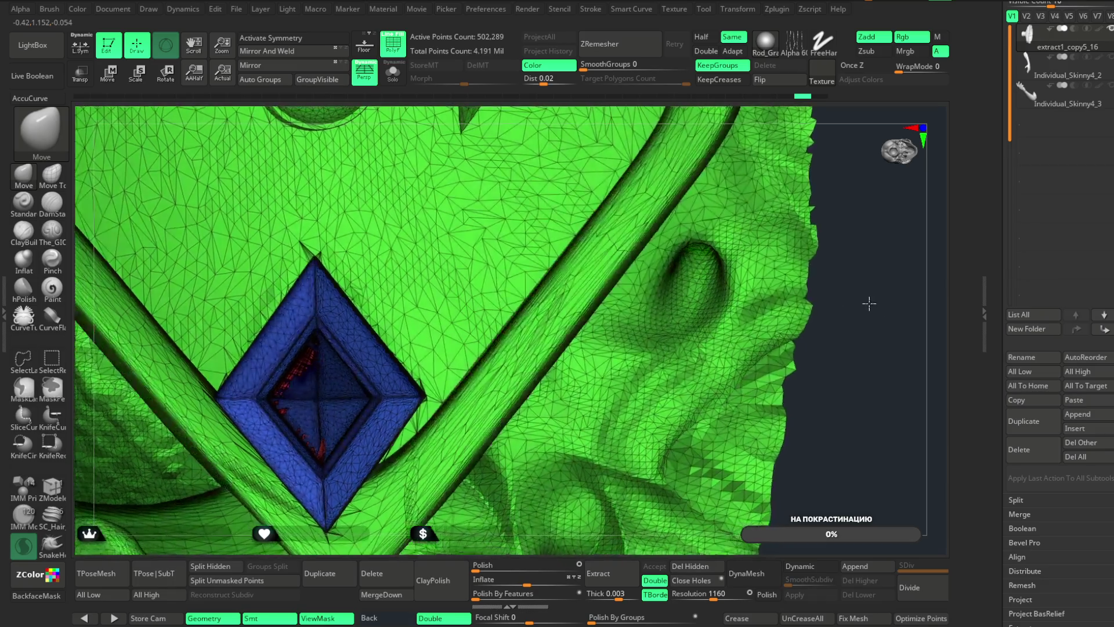
mouse_move(868, 302)
mouse_down()
mouse_move(870, 358)
mouse_move(785, 266)
mouse_up()
key(ctrl+shift)
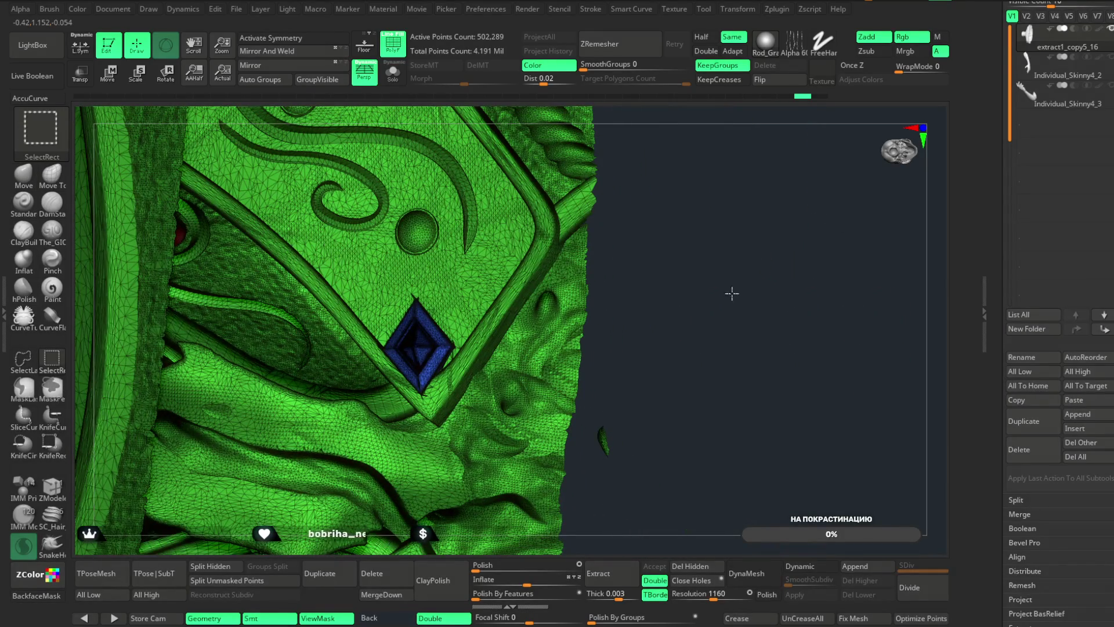
- Unhide the whole coat, zoom out to the torso, and turn off PolyF
ctrl+shift+click(708, 330)
mouse_move(808, 125)
mouse_down()
mouse_move(905, 168)
mouse_move(763, 200)
mouse_move(740, 252)
mouse_move(794, 233)
mouse_up()
mouse_move(576, 401)
mouse_down()
mouse_move(576, 348)
mouse_move(453, 192)
mouse_up()
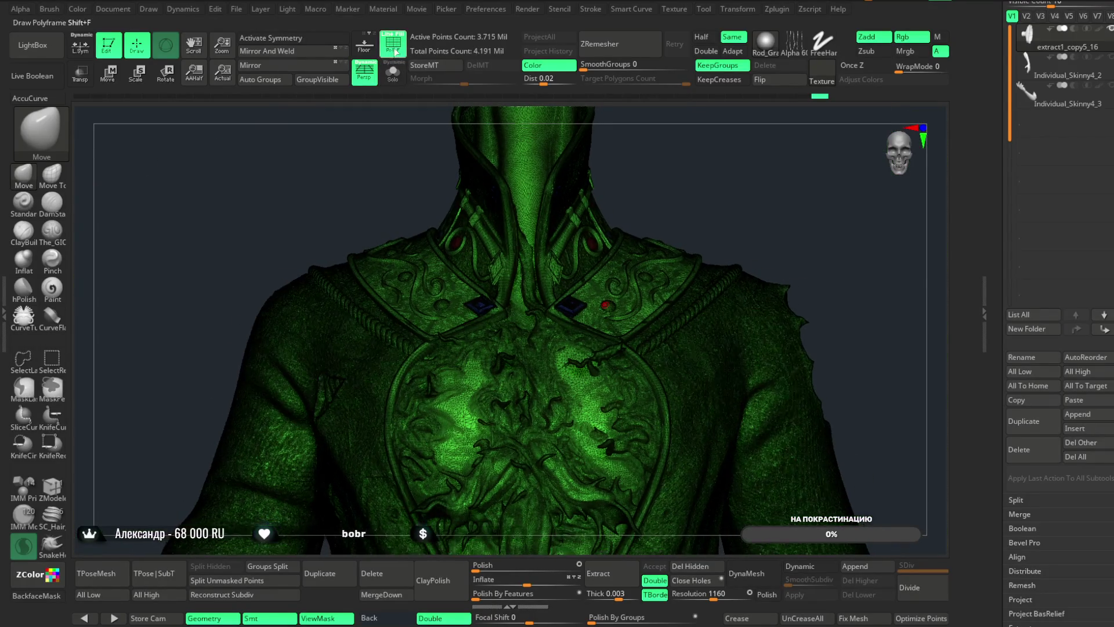
click(395, 52)
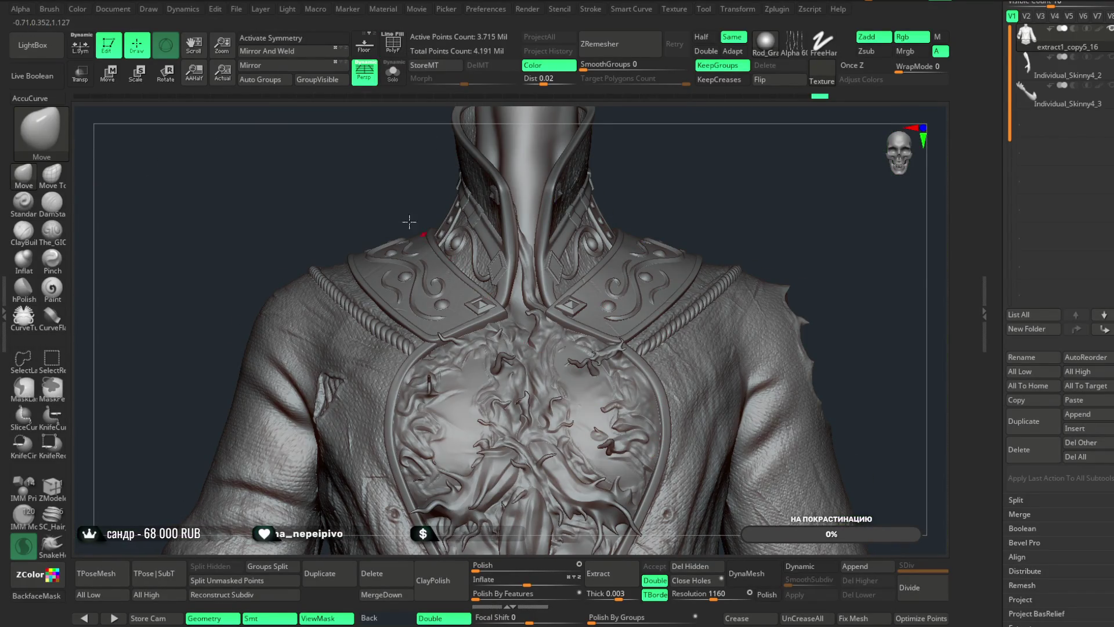
click(259, 80)
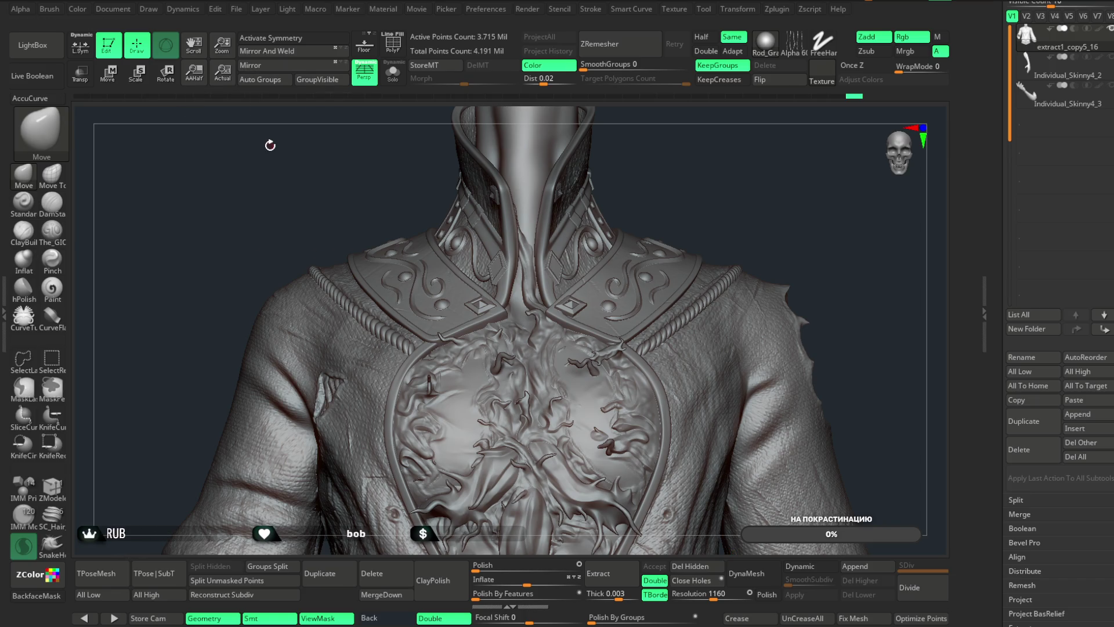
key(ctrl+shift)
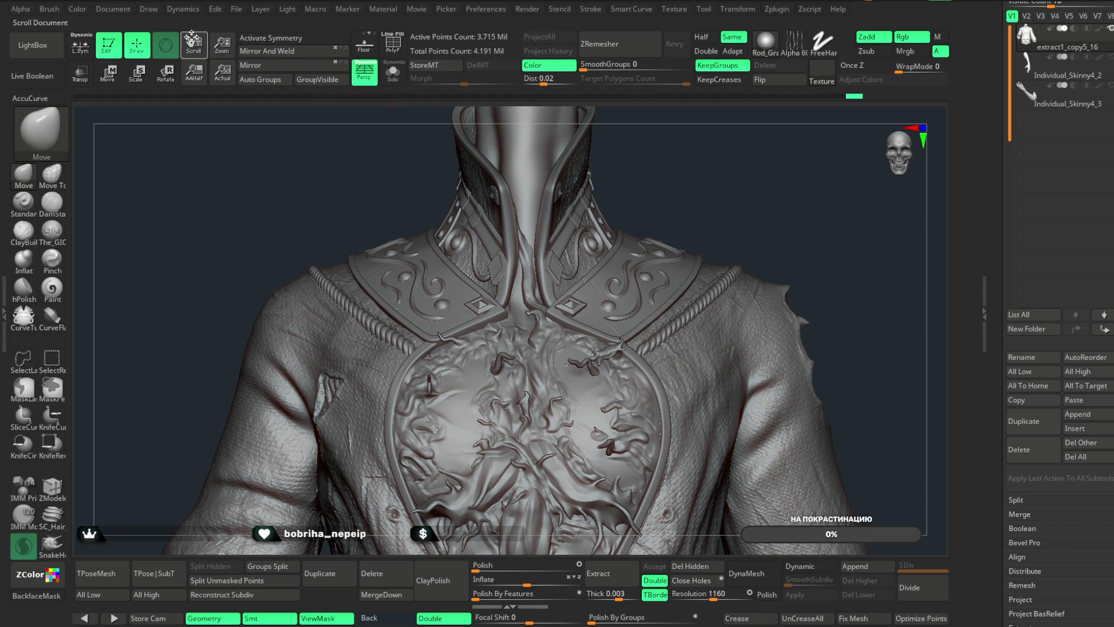
- Load the QS_48478.zpr quick-save from LightBox's QuickSave folder
click(42, 48)
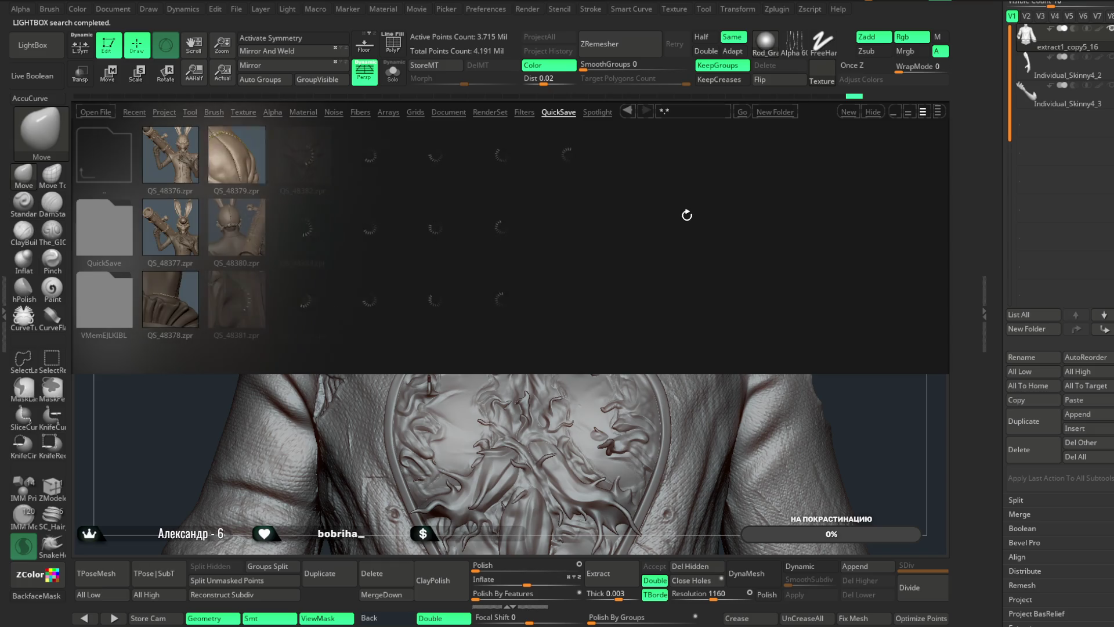
mouse_move(723, 210)
mouse_down()
mouse_move(519, 206)
mouse_move(390, 223)
mouse_move(567, 206)
mouse_move(453, 209)
mouse_up()
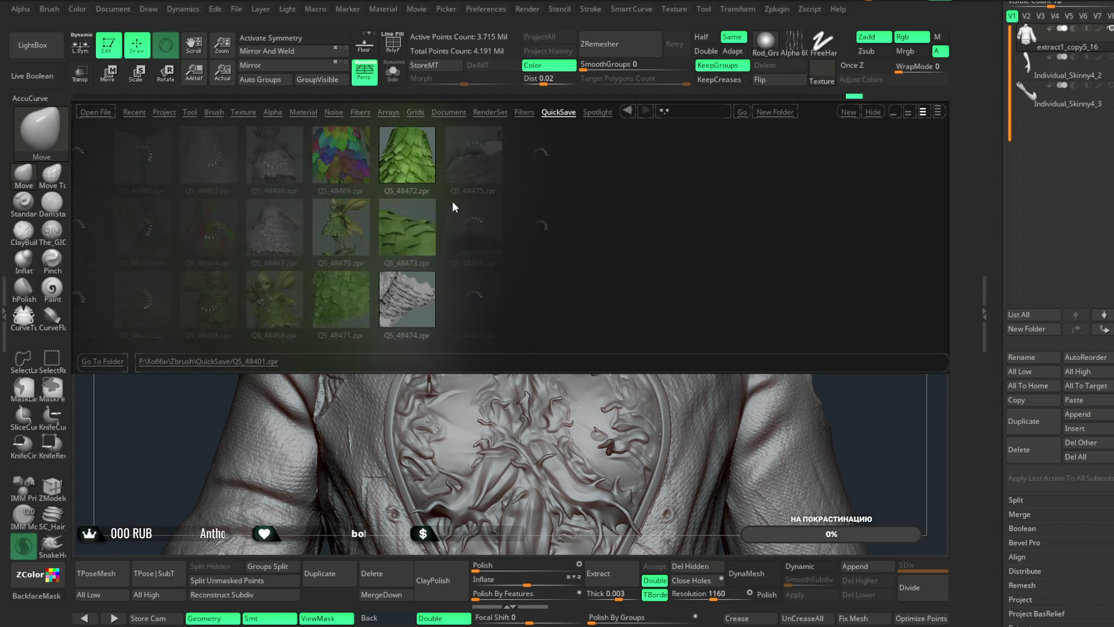
drag(452, 202, 439, 203)
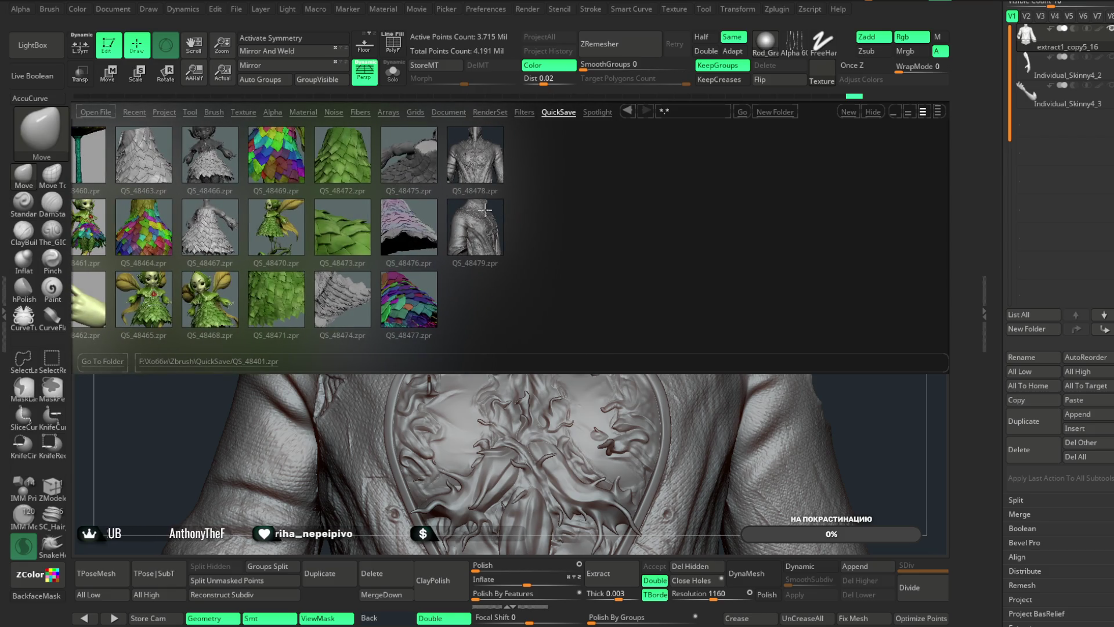
double_click(478, 152)
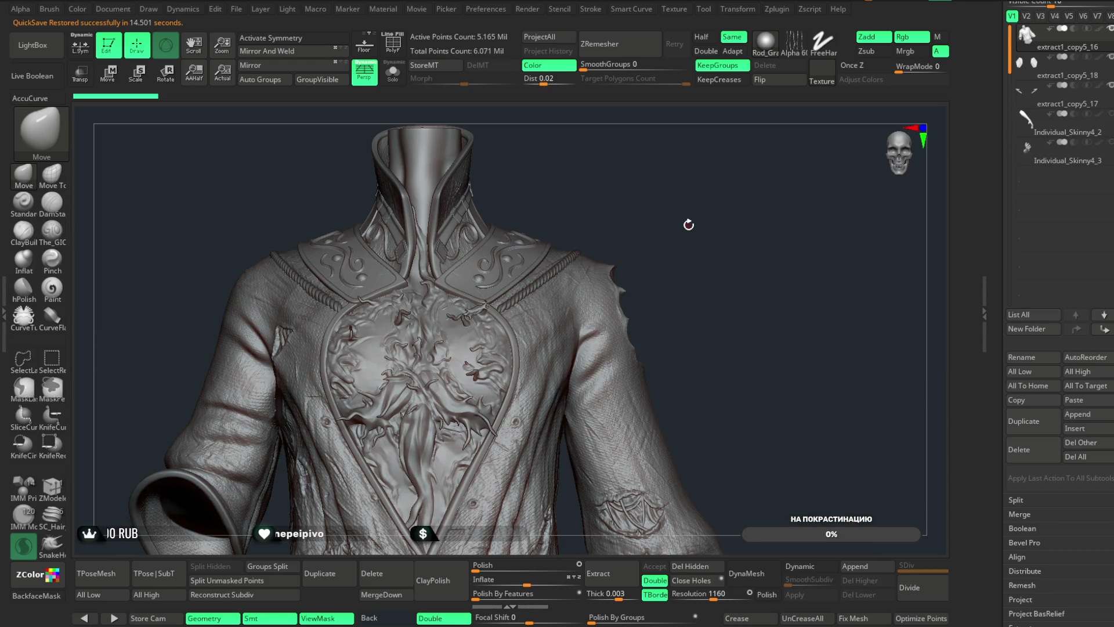
- Toggle Solo while orbiting, leaving the coat shown alone without the collar cord
drag(666, 217, 657, 209)
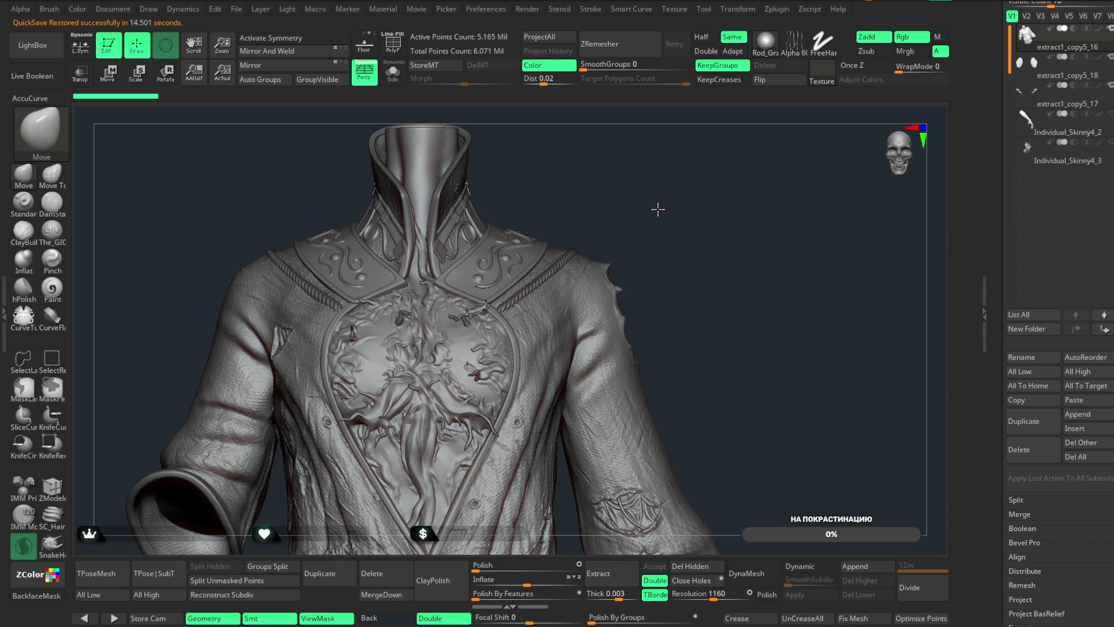
click(394, 82)
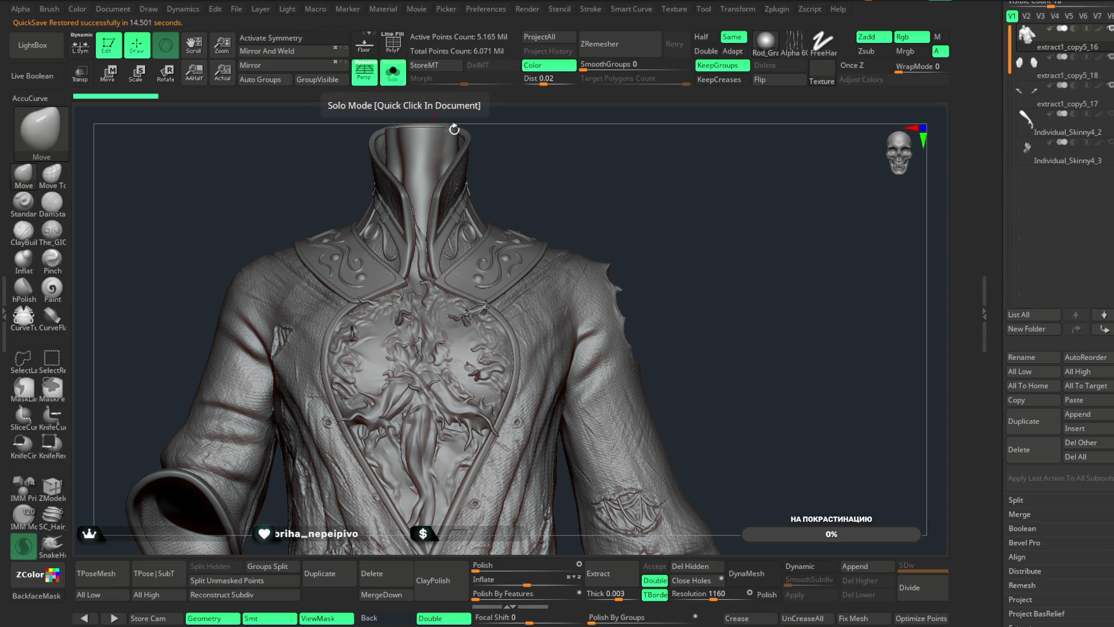
drag(617, 200, 499, 142)
click(395, 81)
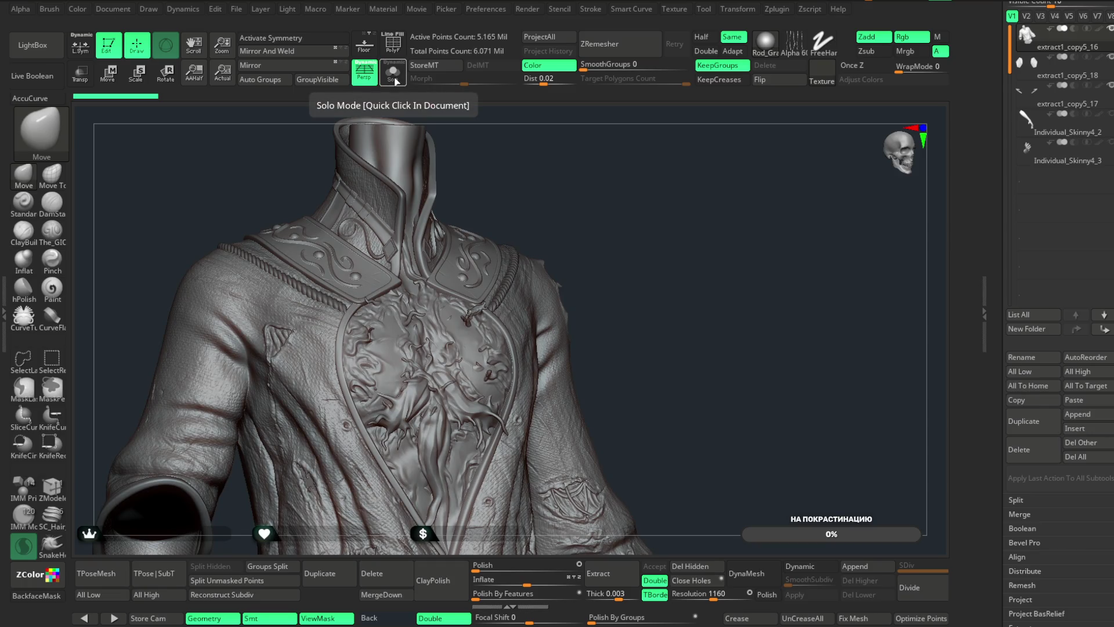
click(395, 81)
mouse_move(616, 213)
mouse_down()
mouse_move(597, 209)
mouse_move(689, 246)
mouse_move(680, 193)
mouse_up()
click(393, 75)
click(393, 74)
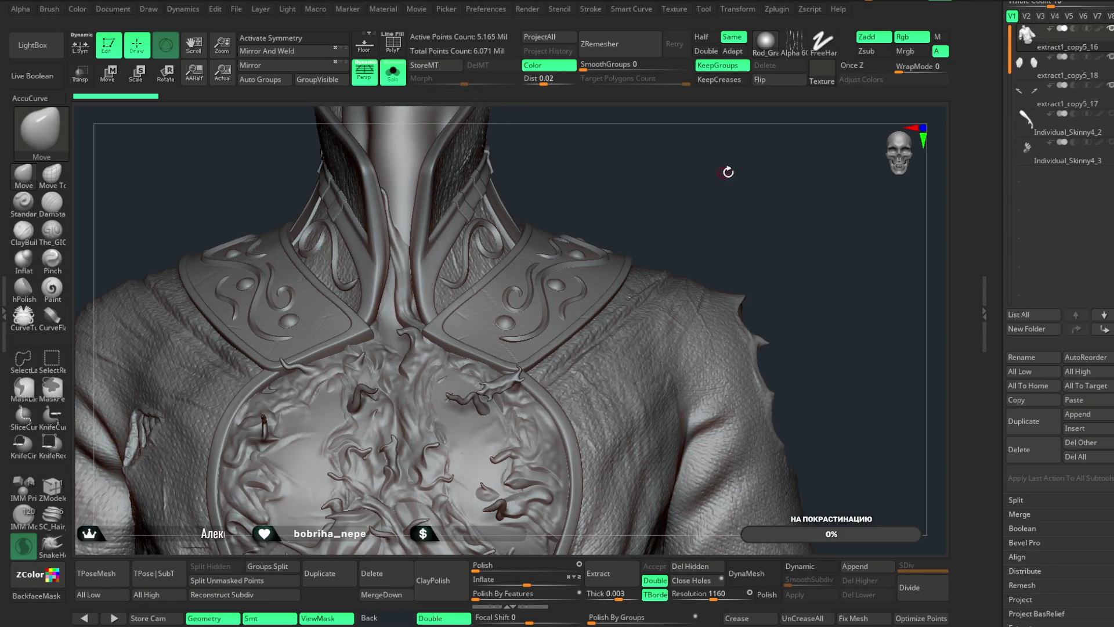
drag(645, 191, 647, 185)
mouse_move(643, 196)
mouse_down()
mouse_move(626, 199)
mouse_move(633, 209)
mouse_up()
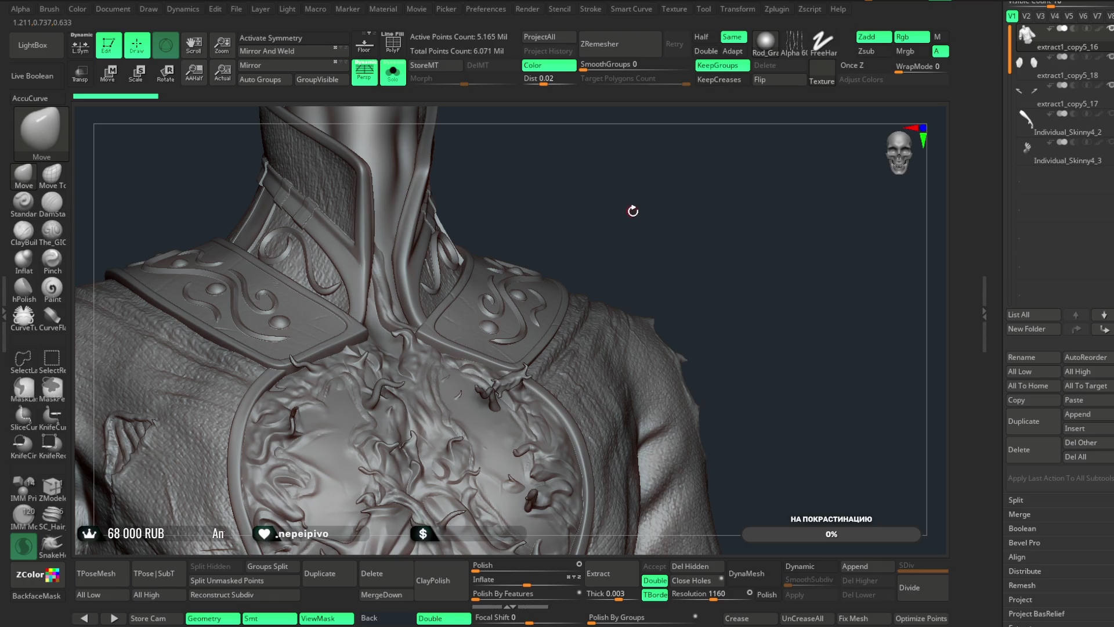
key(shift+f)
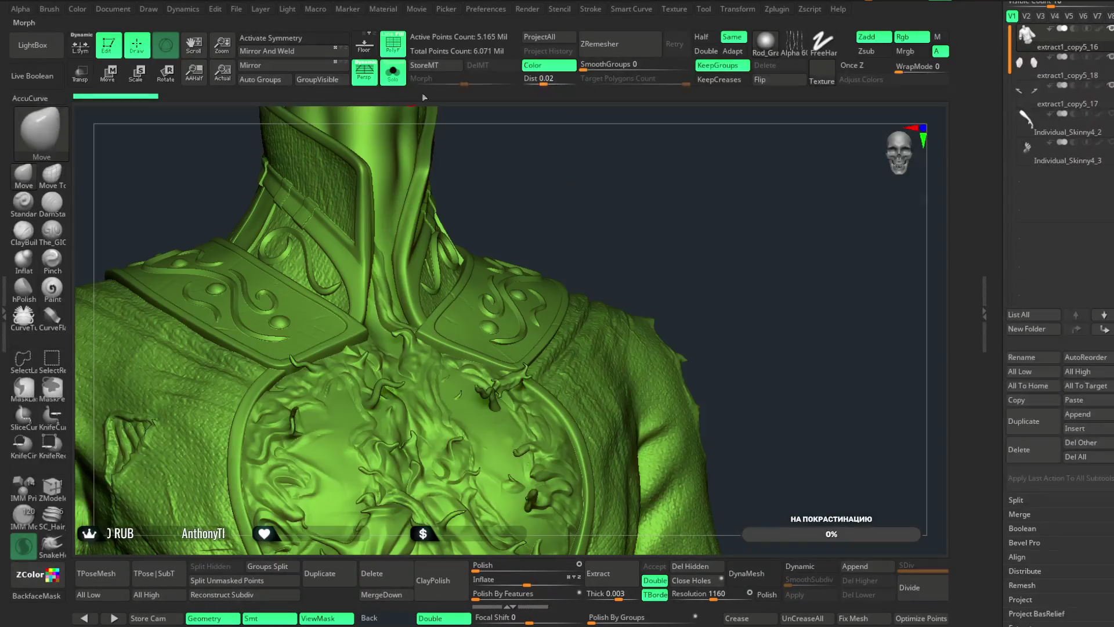
- Zoom in on the chest, bring up the Move gizmo, and open its Transform Type list
mouse_move(638, 227)
mouse_down()
mouse_move(628, 147)
mouse_move(641, 219)
mouse_move(631, 178)
mouse_move(602, 227)
mouse_move(612, 264)
mouse_up()
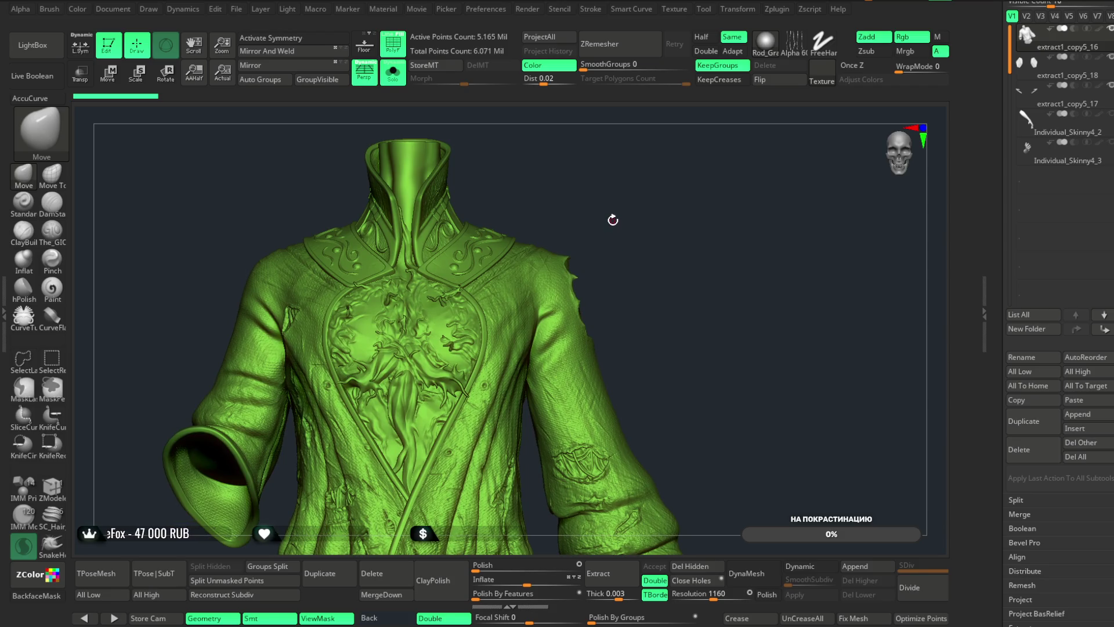
drag(621, 231, 625, 255)
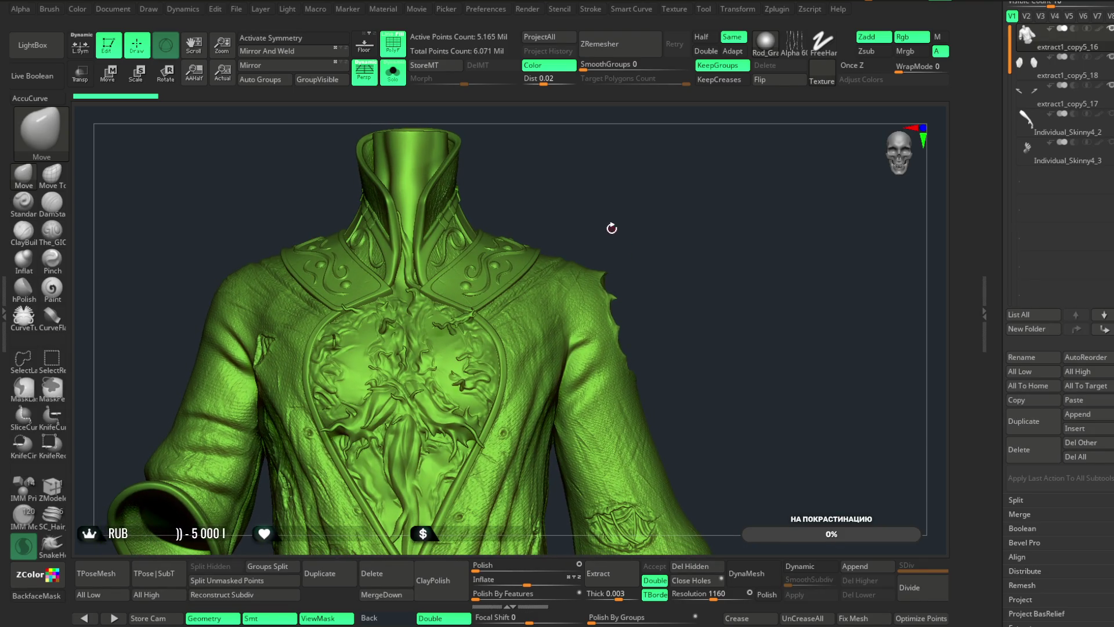
key(w)
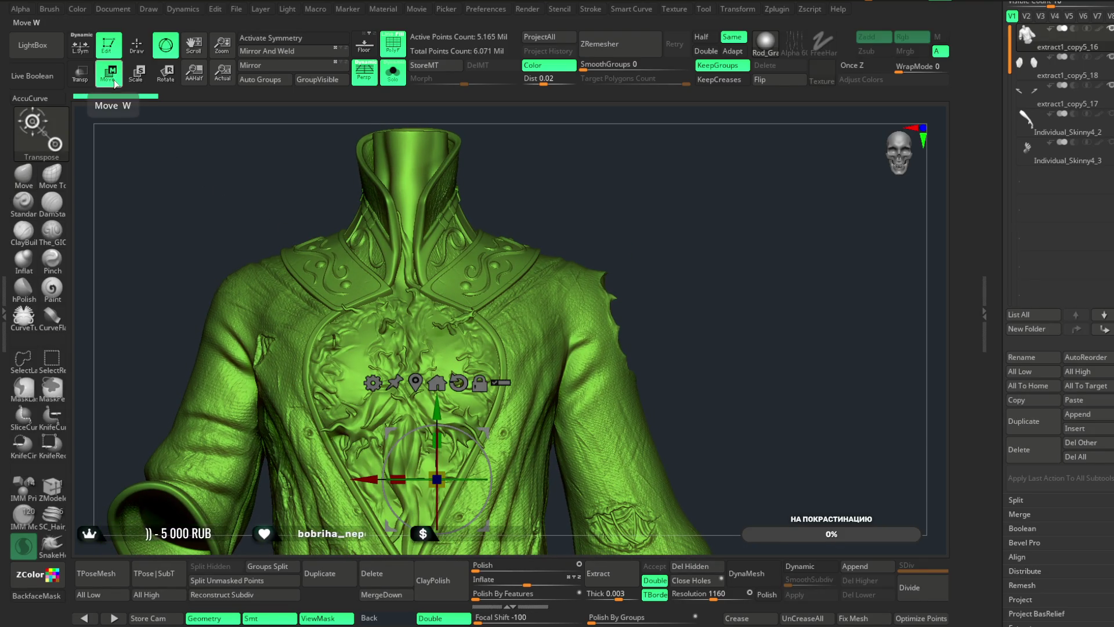
click(372, 382)
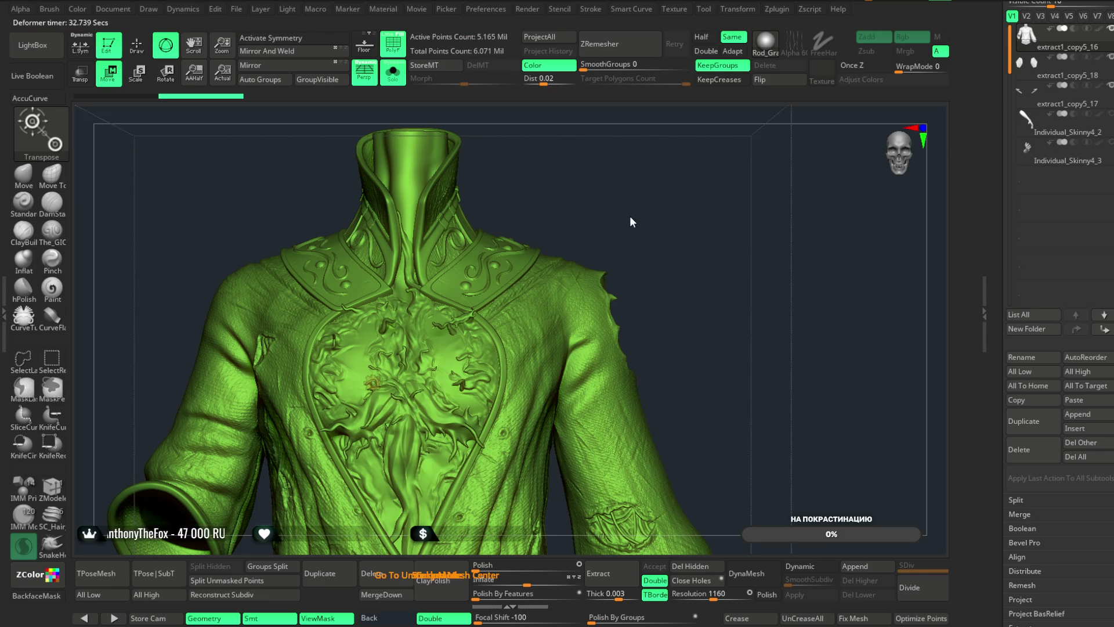
click(371, 383)
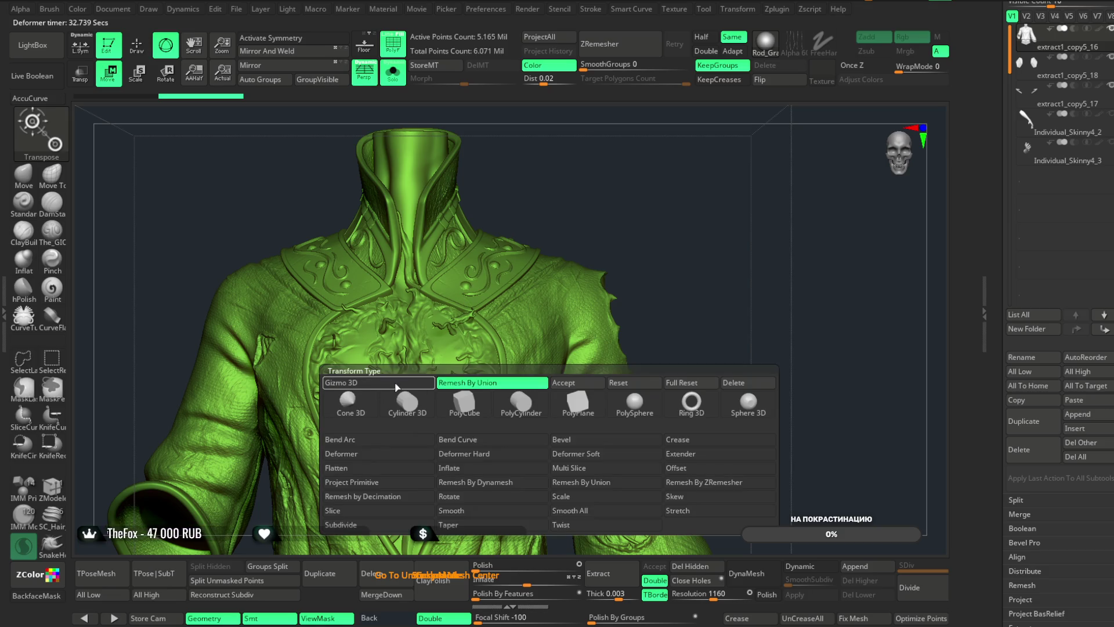
- Set the gizmo transform type to the 3D gizmo and return to the Move brush
click(405, 387)
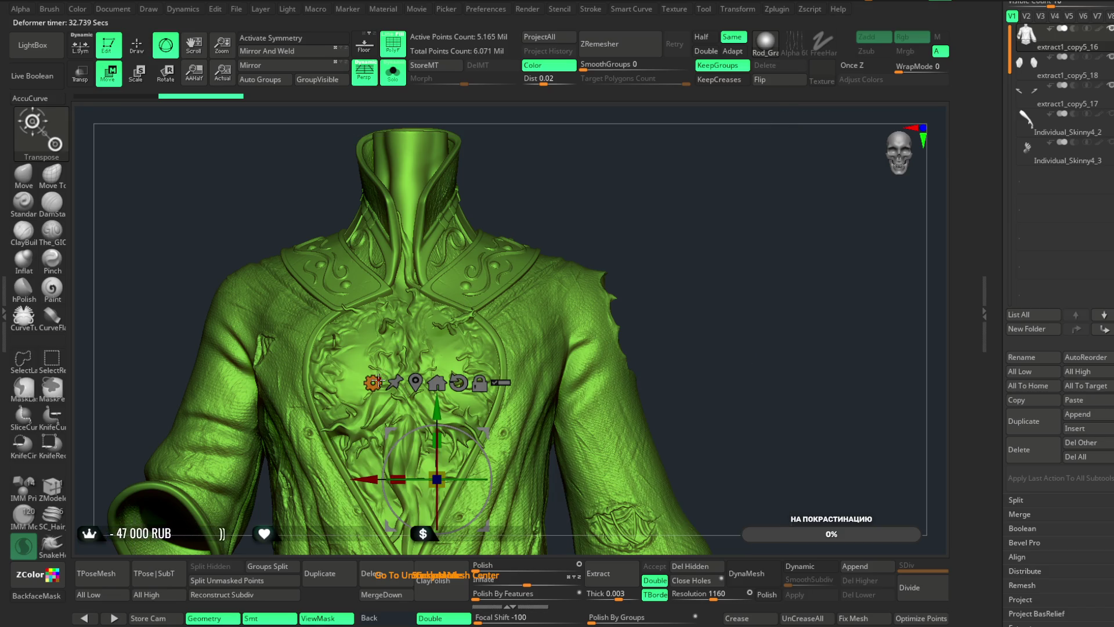
click(375, 381)
click(557, 386)
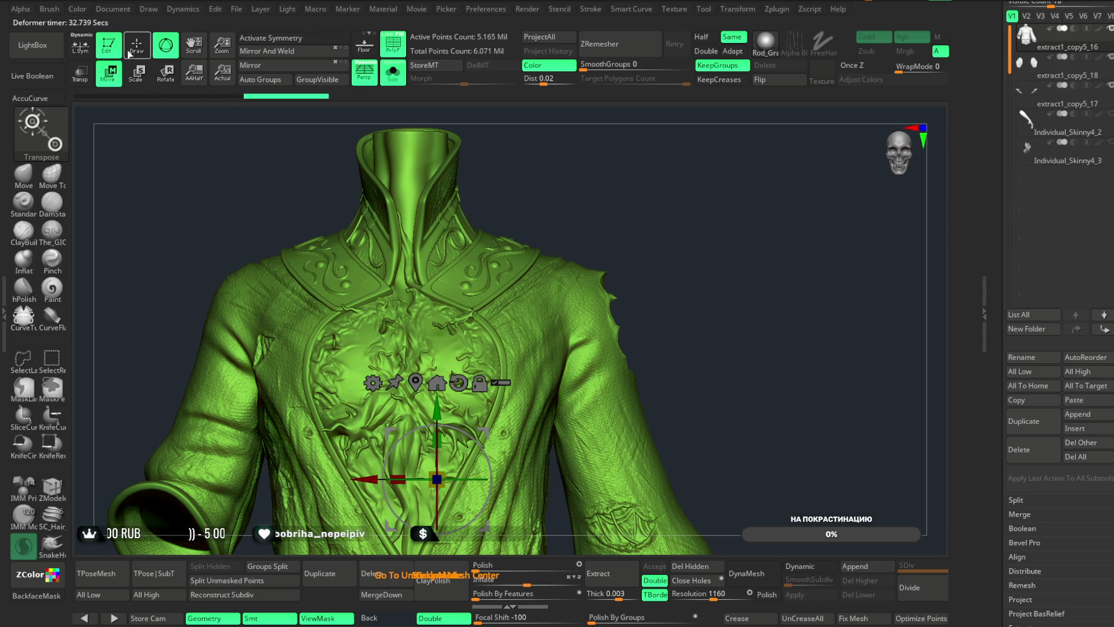
key(q)
- Briefly isolate part of the jacket, then show it whole, facing front, with Tool > Geometry open
mouse_move(709, 236)
alt+mouse_down()
mouse_move(701, 154)
mouse_move(684, 192)
mouse_move(703, 174)
mouse_move(493, 527)
mouse_move(456, 542)
alt+mouse_up()
mouse_move(667, 238)
mouse_down()
mouse_move(709, 239)
mouse_move(711, 270)
mouse_move(738, 301)
mouse_move(708, 256)
mouse_up()
key(f)
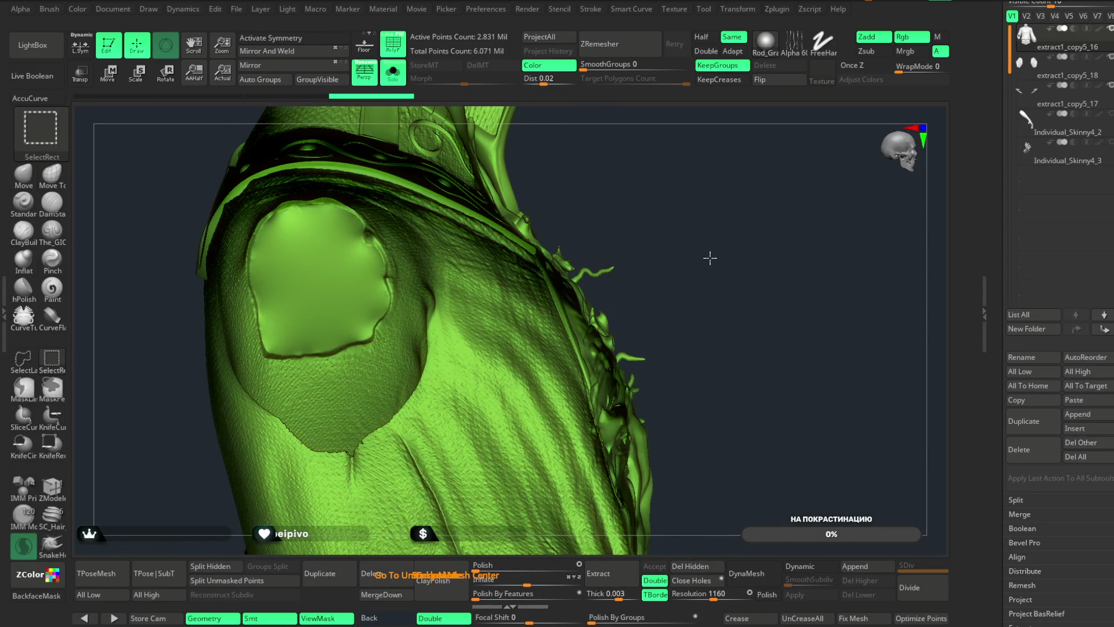
ctrl+shift+click(703, 255)
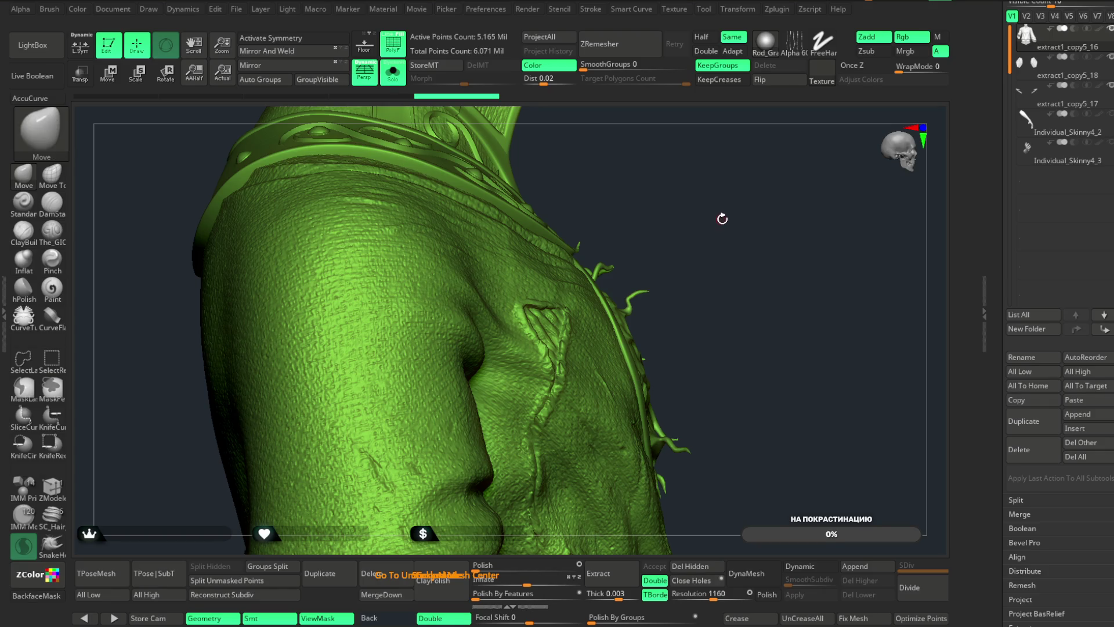
mouse_move(725, 250)
mouse_down()
mouse_move(714, 157)
mouse_move(671, 229)
mouse_move(716, 251)
mouse_up()
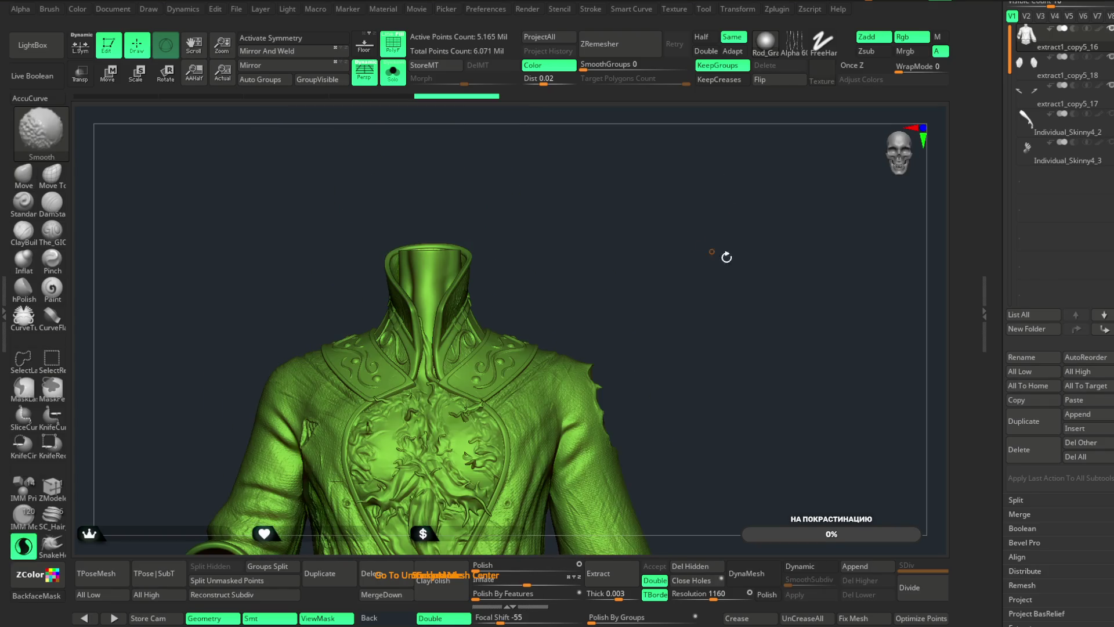
click(1021, 356)
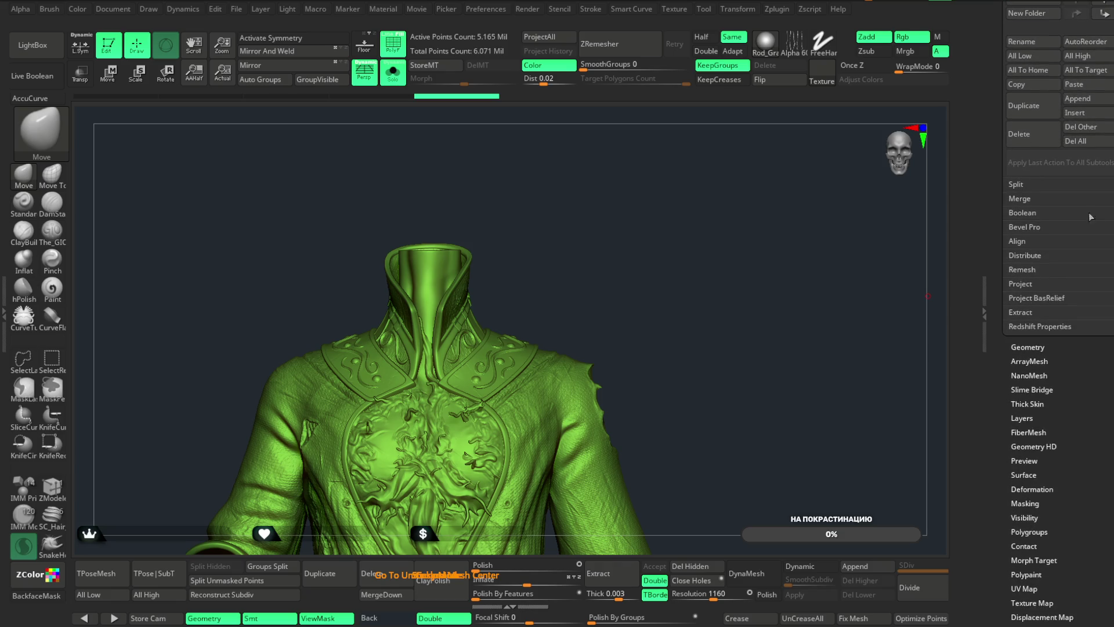
- Run Check Mesh Integrity under Geometry > MeshIntegrity, then Fix Mesh the 10 edges shared by too many polygons
click(1032, 344)
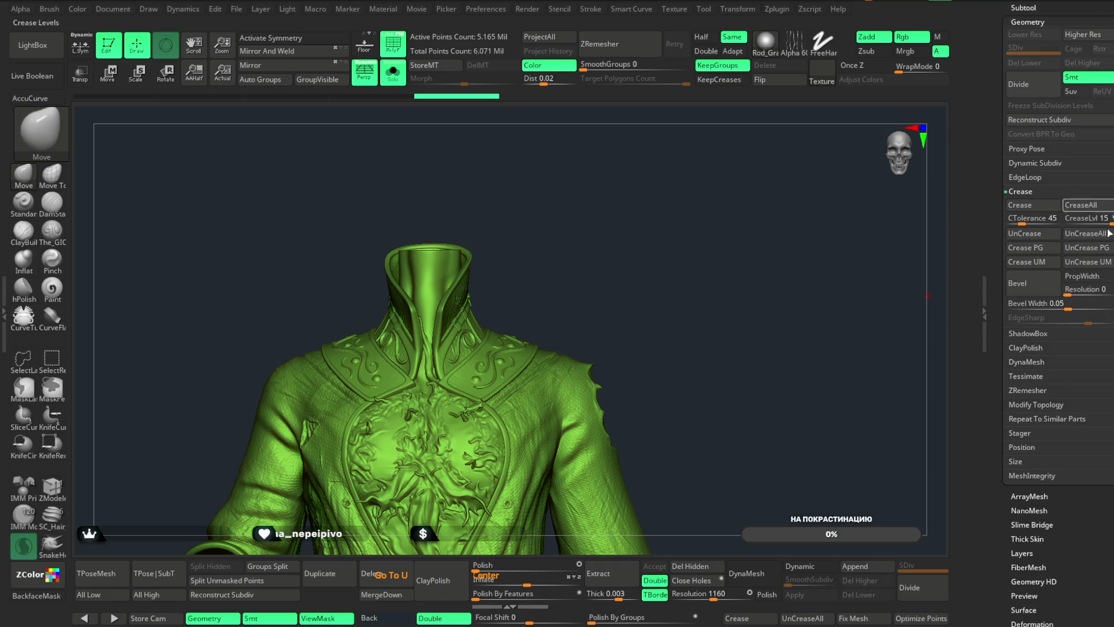
click(1042, 476)
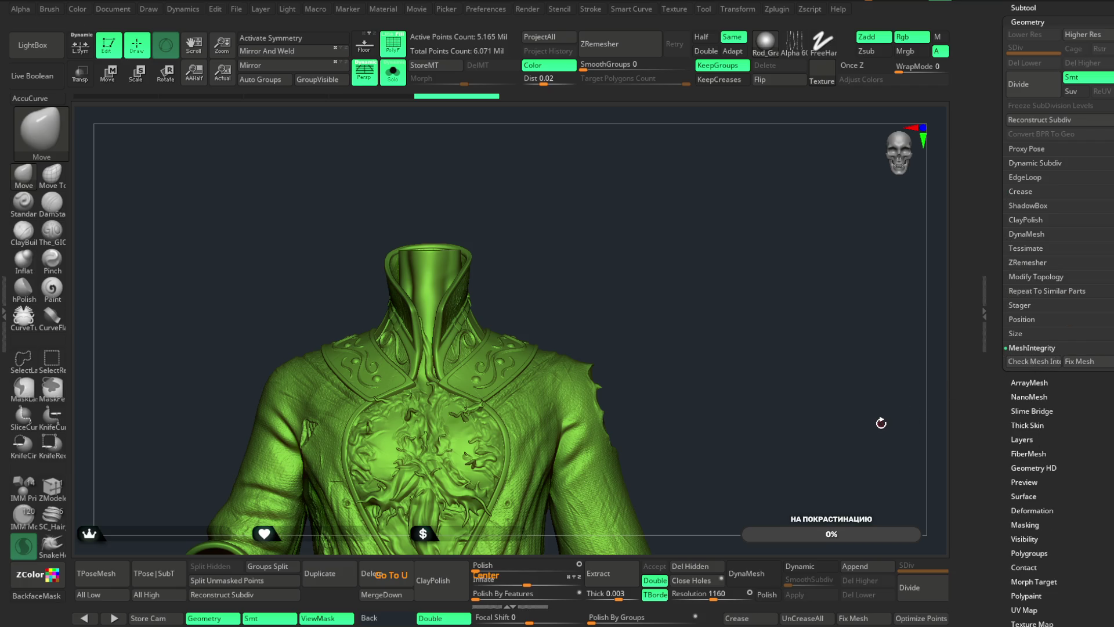
click(1032, 361)
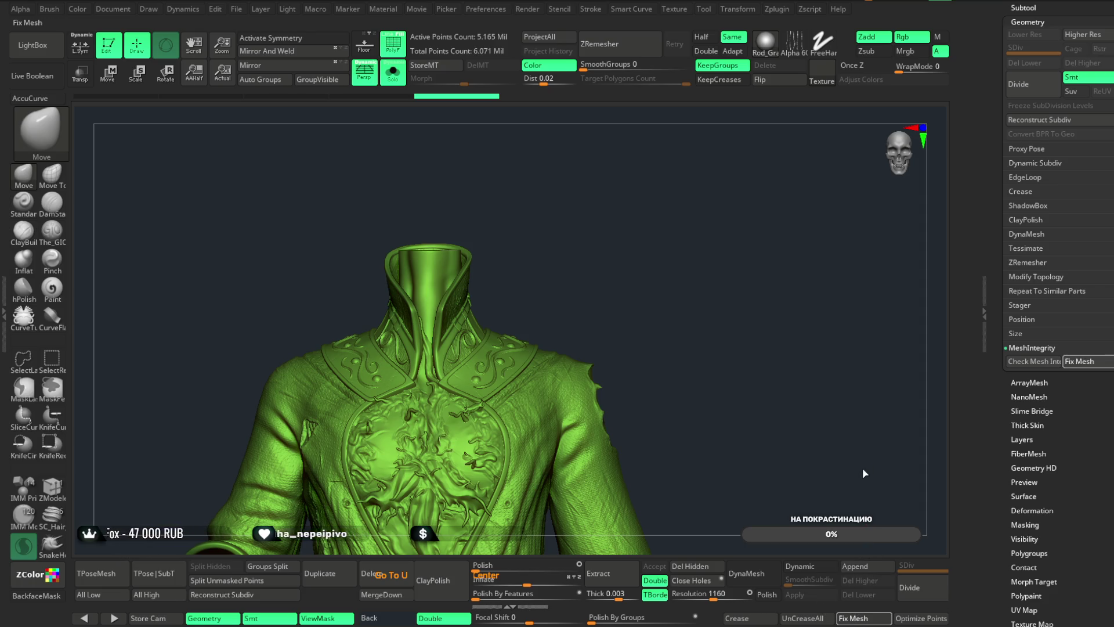
click(1025, 363)
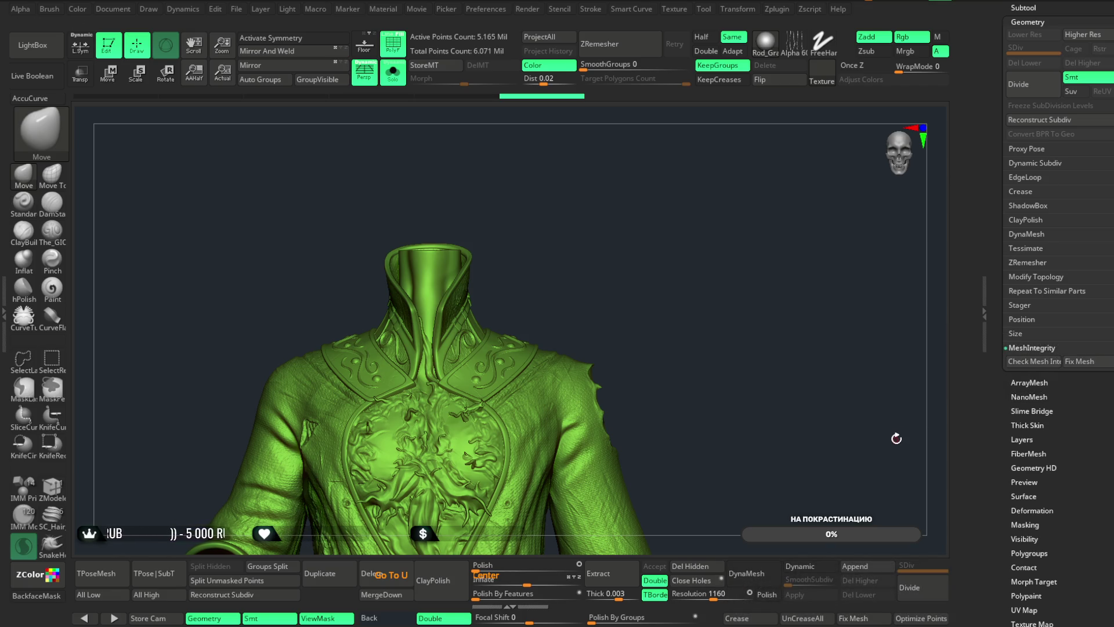
- Apply the gizmo's Remesh By Union to the jacket and ornate collar, then Accept the merged result
key(w)
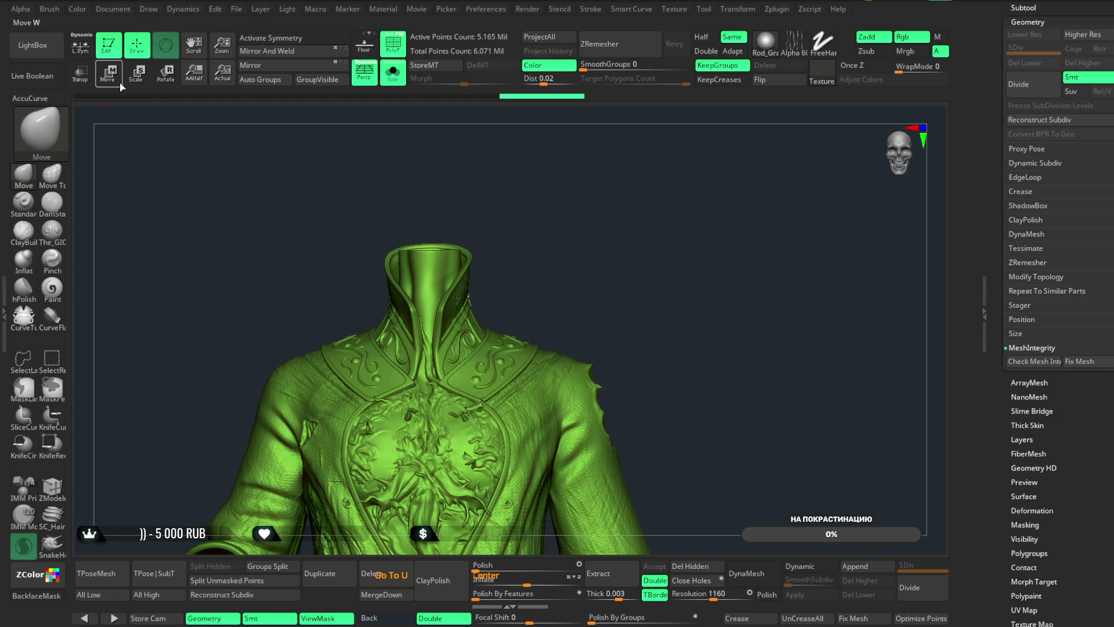
click(387, 442)
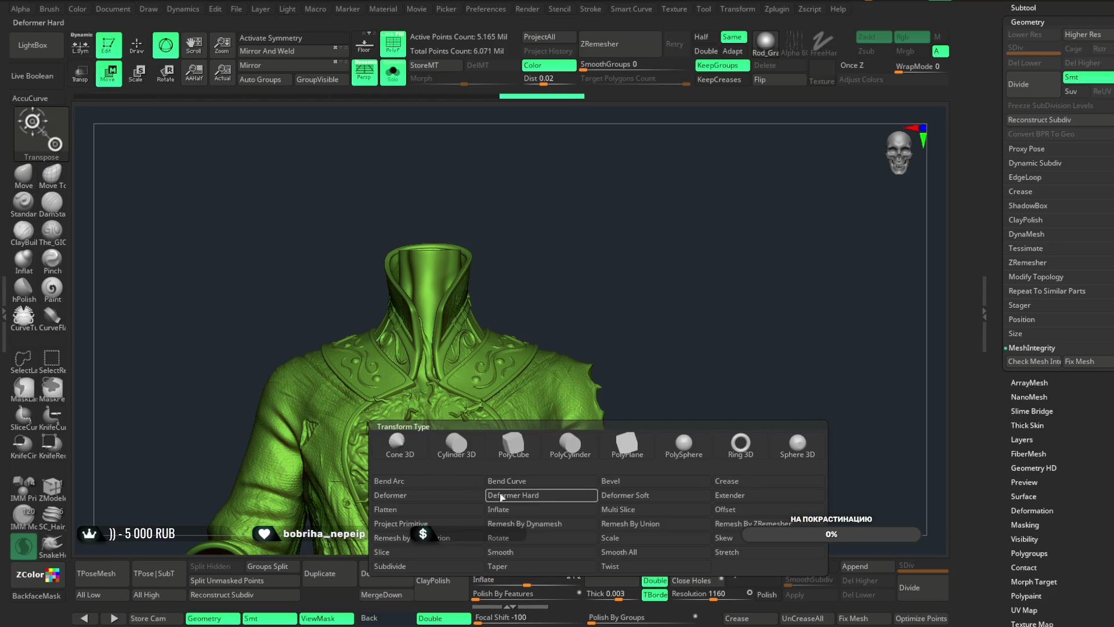
click(642, 591)
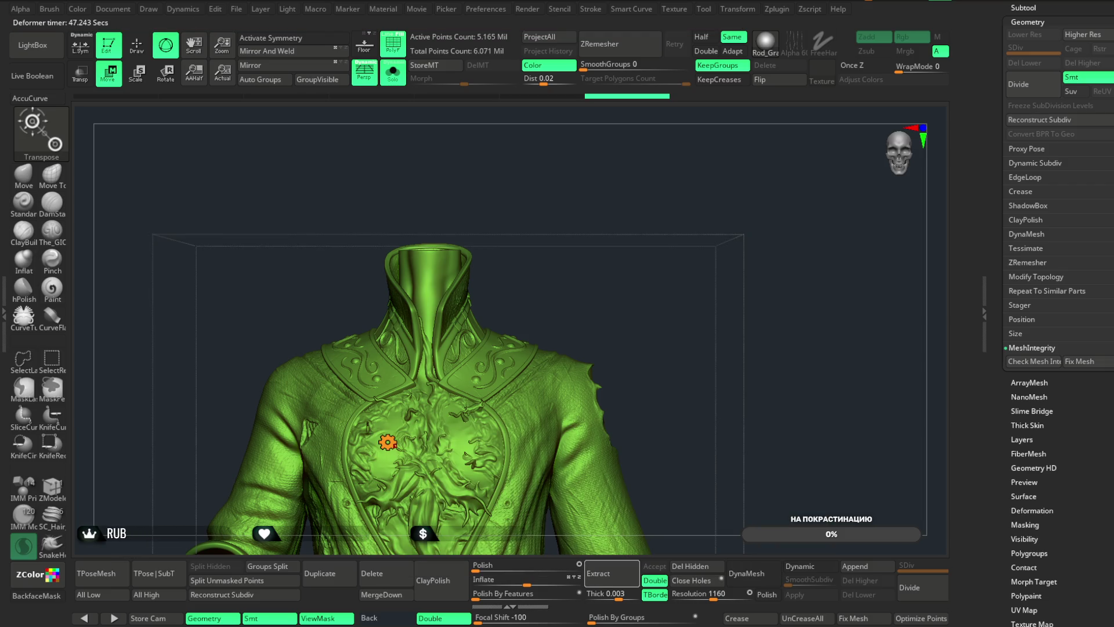
click(387, 442)
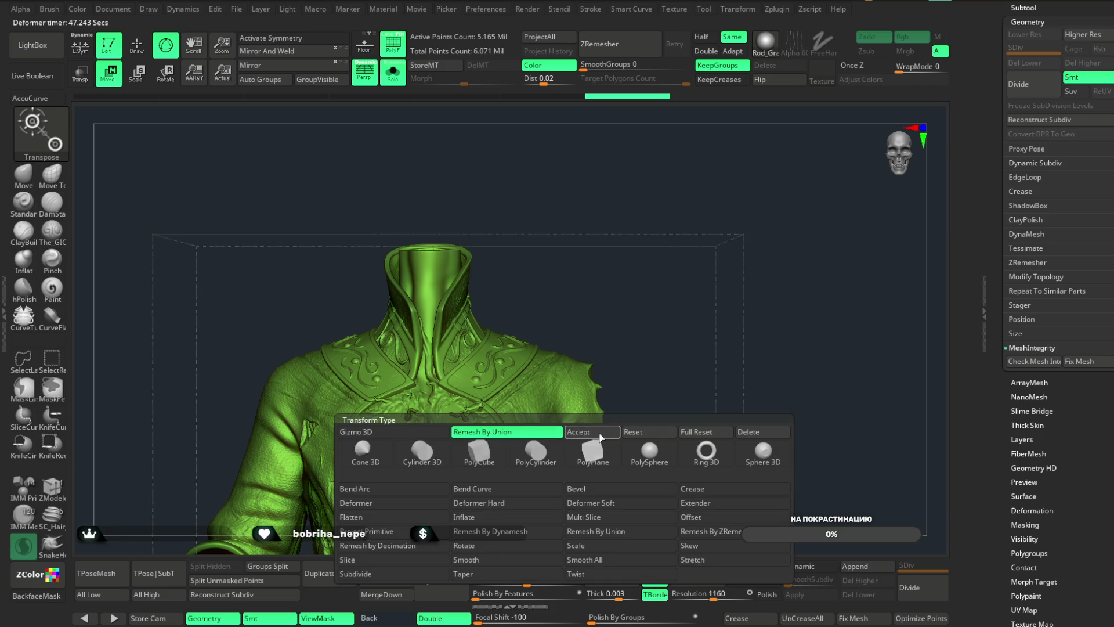
click(136, 45)
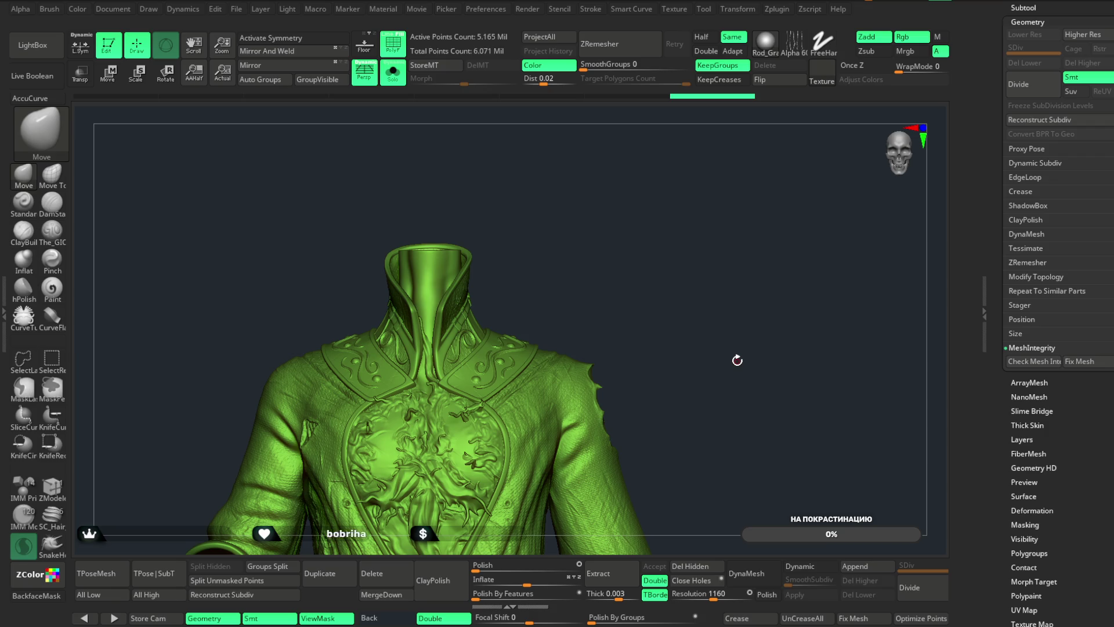
- Isolate small shoulder areas for inspection, then restore the full jacket and delete hidden parts
ctrl+shift+drag(710, 269, 566, 397)
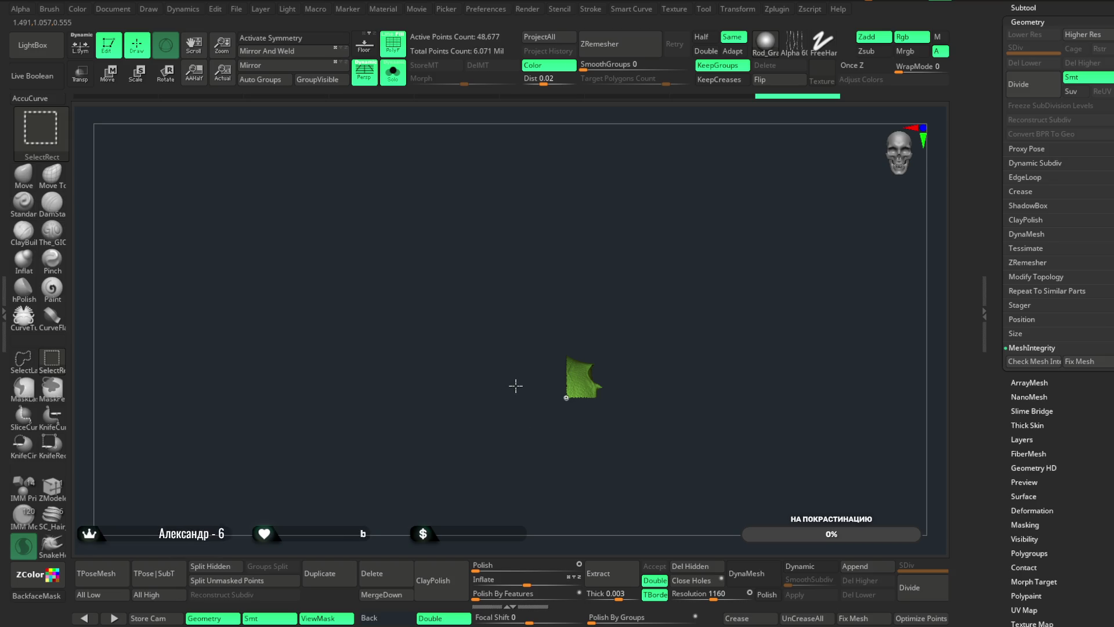
ctrl+shift+click(635, 316)
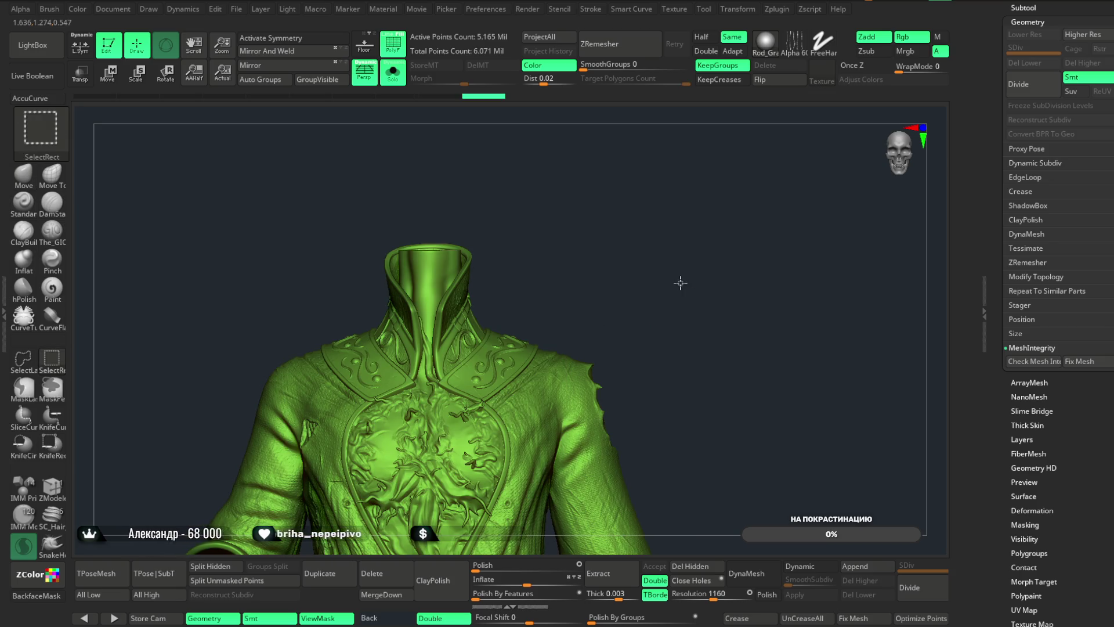
mouse_move(681, 259)
ctrl+shift+mouse_down()
mouse_move(590, 340)
mouse_move(566, 397)
ctrl+shift+mouse_up()
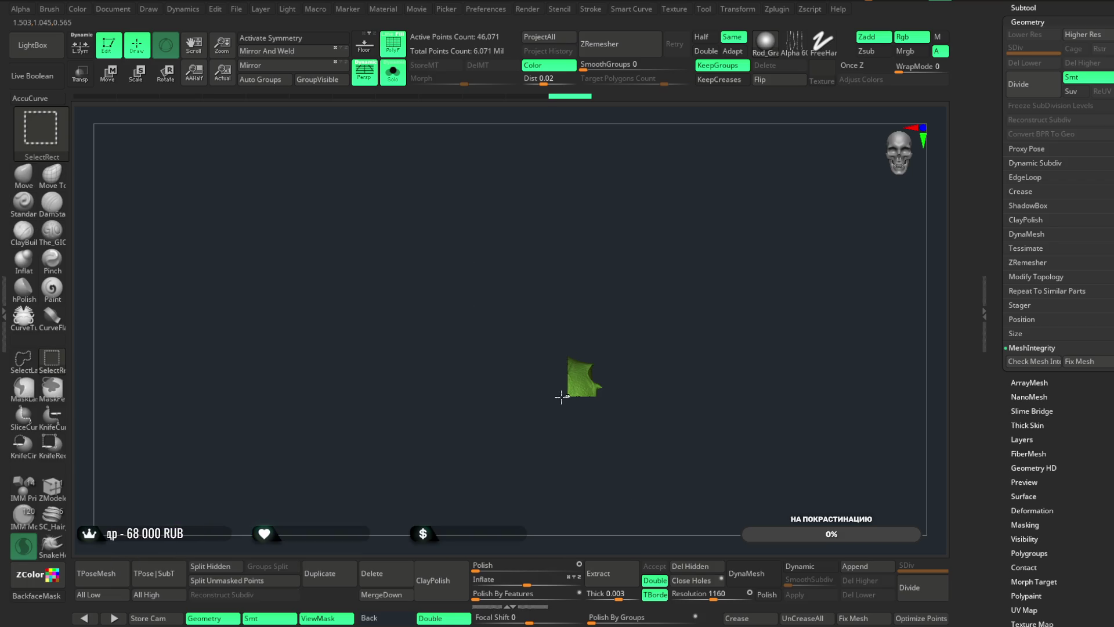
ctrl+shift+click(526, 405)
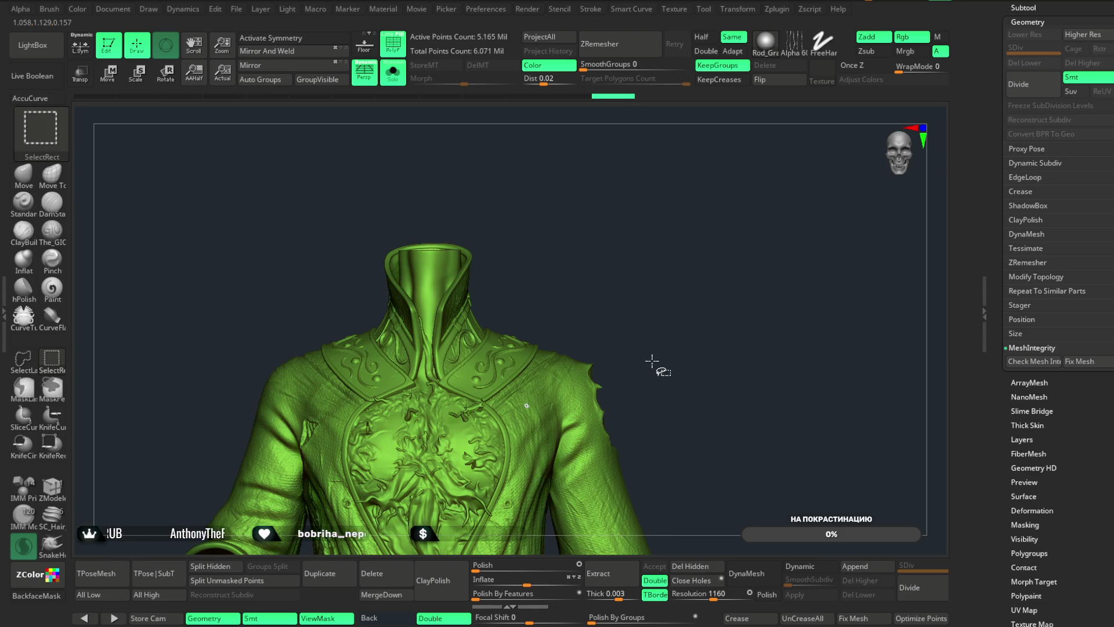
alt+drag(647, 403, 637, 288)
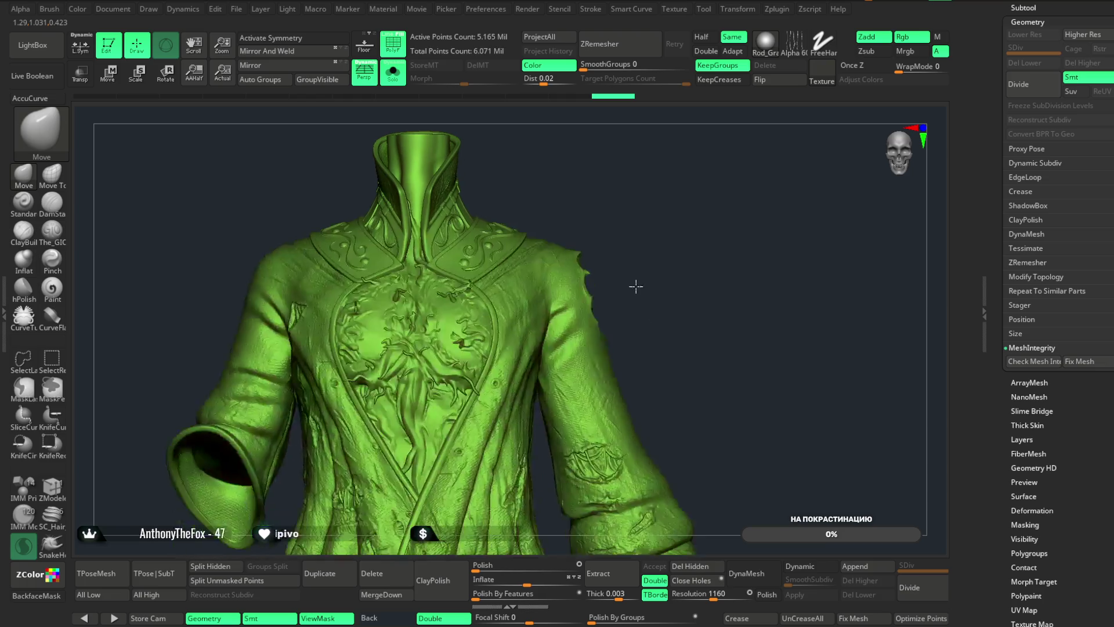
click(698, 568)
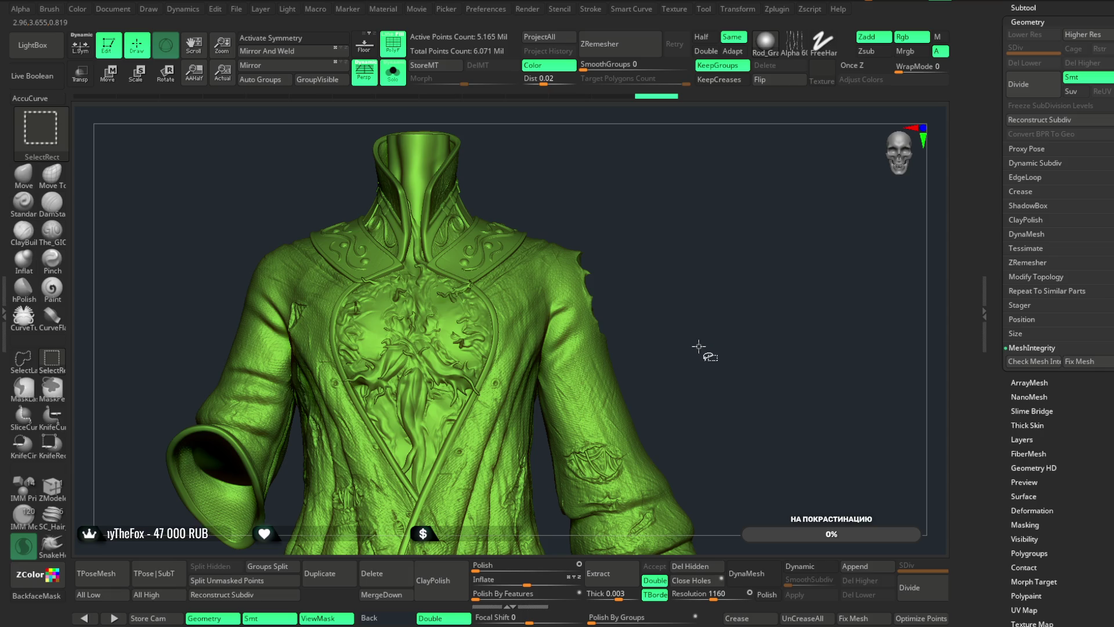
key(ctrl)
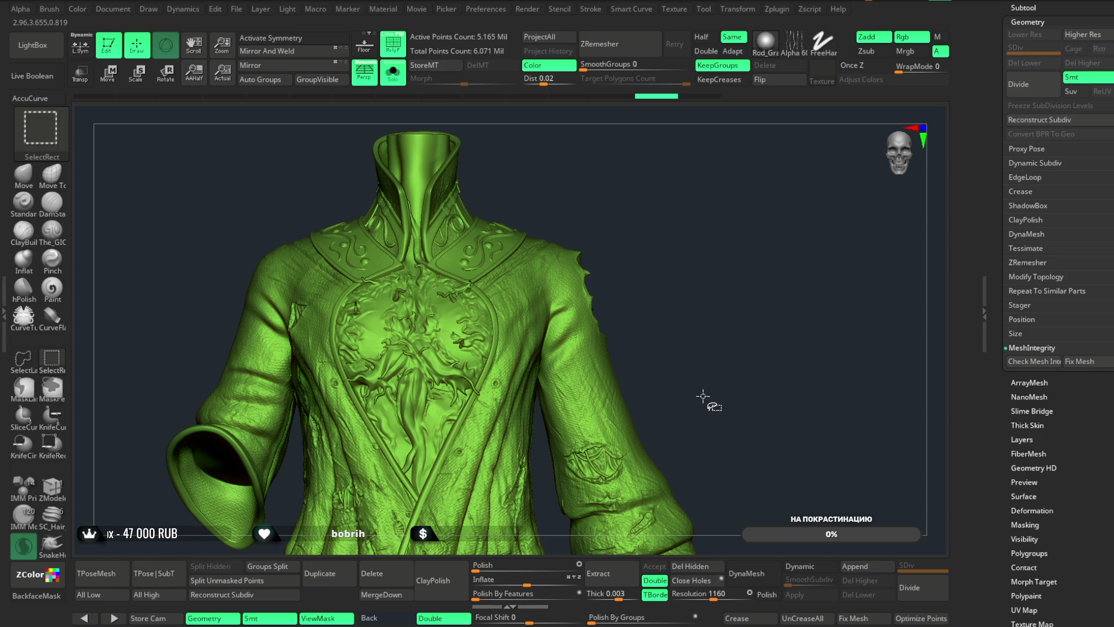
key(ctrl)
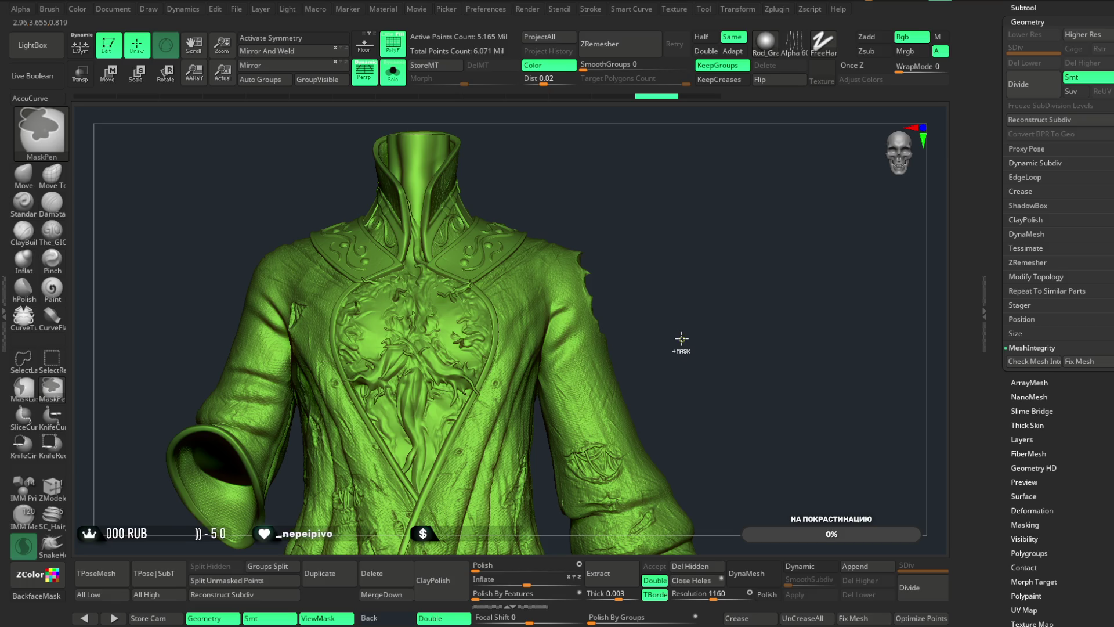
ctrl+shift+drag(693, 239, 702, 379)
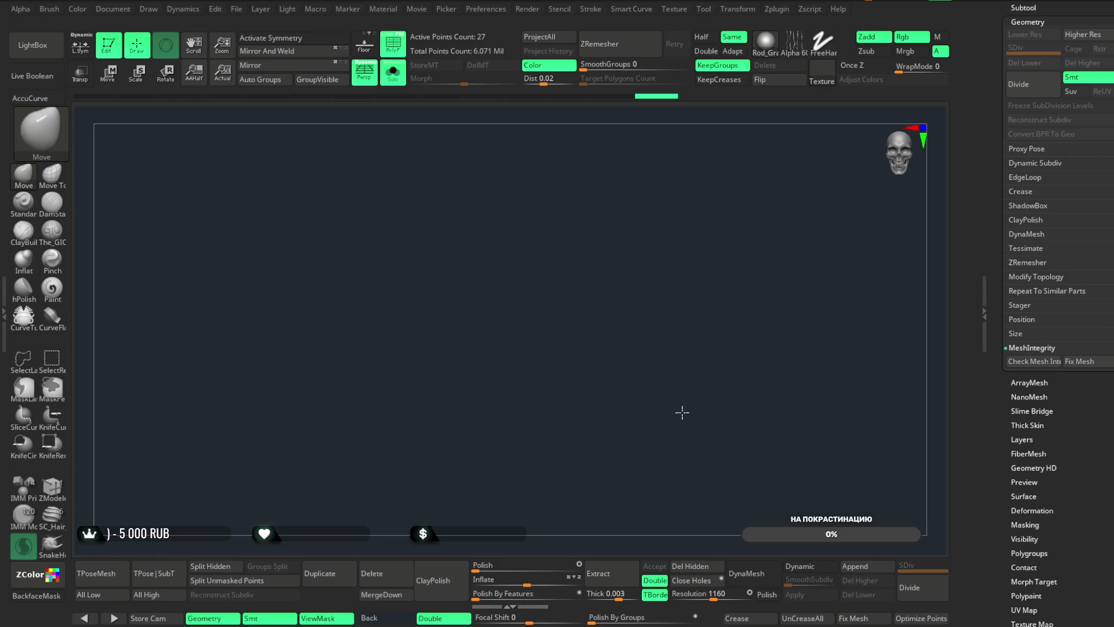
ctrl+shift+drag(690, 261, 691, 396)
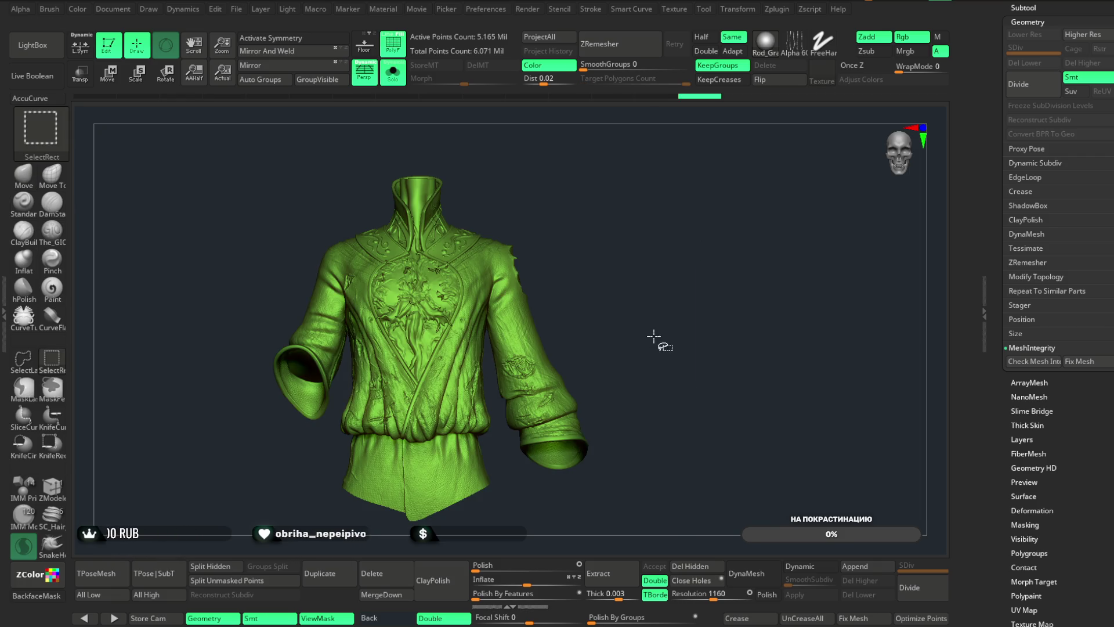
- Inspect the shoulder and sides, then frame the coat front-on so chest and collar fill the canvas
mouse_move(638, 324)
alt+mouse_down()
mouse_move(642, 409)
mouse_move(731, 388)
mouse_move(777, 394)
mouse_move(760, 406)
mouse_move(709, 392)
alt+mouse_up()
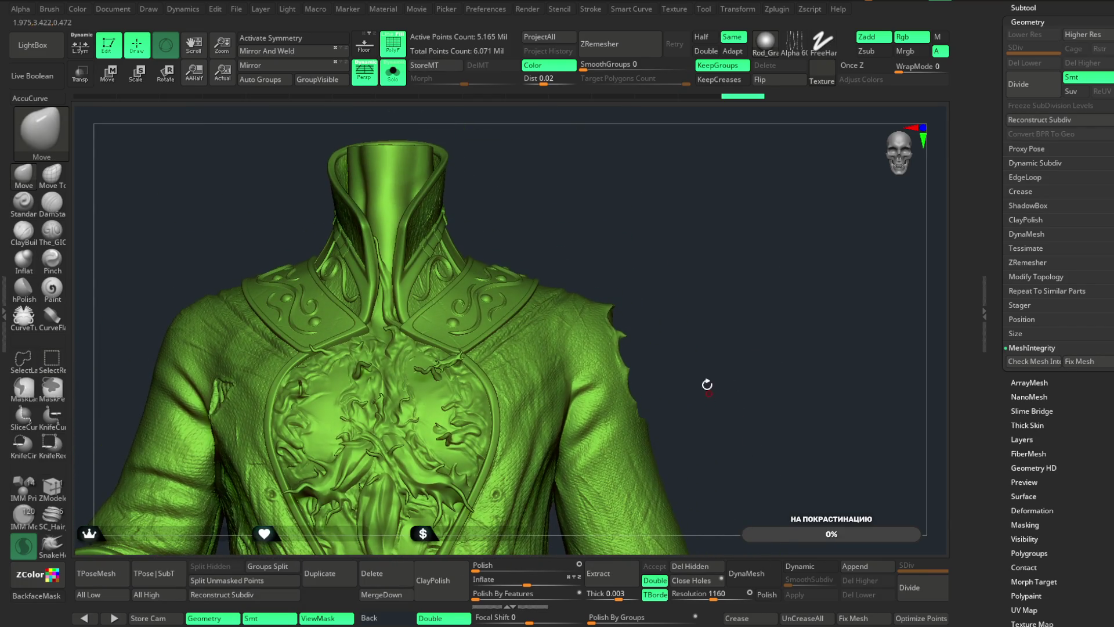
ctrl+shift+drag(709, 286, 709, 289)
ctrl+shift+click(709, 290)
ctrl+shift+click(708, 292)
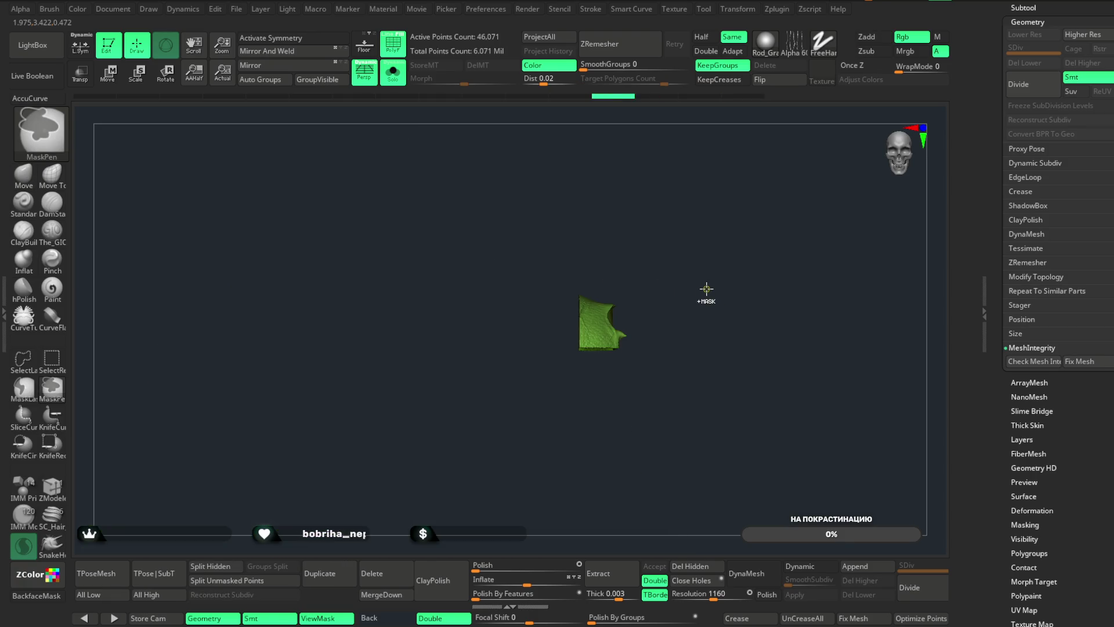
ctrl+shift+click(719, 299)
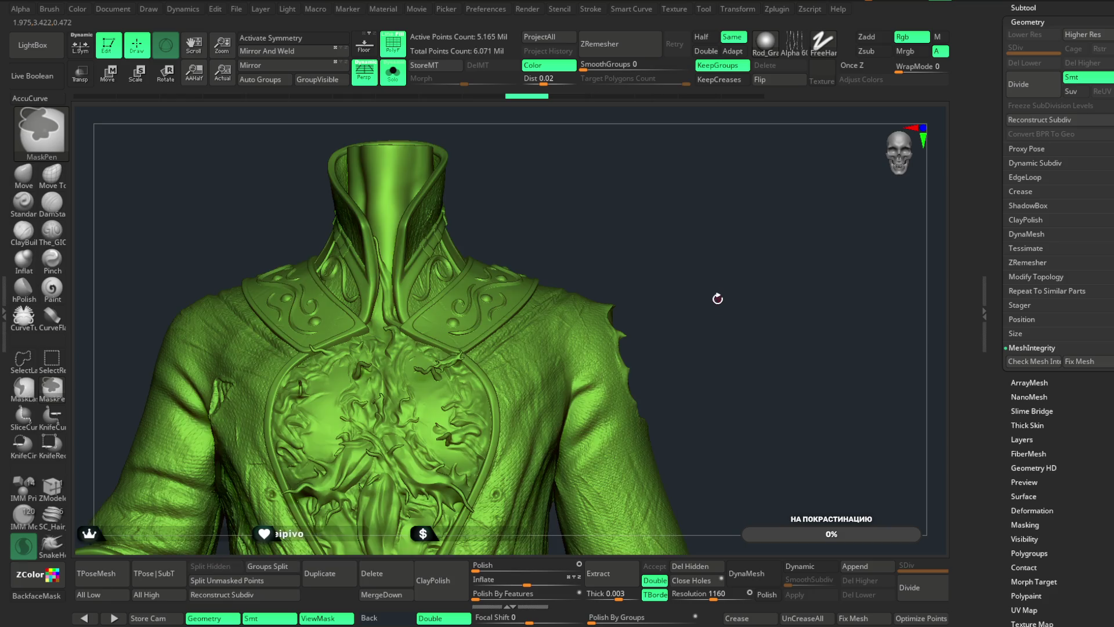
mouse_move(701, 241)
ctrl+shift+mouse_down()
mouse_move(580, 377)
mouse_move(521, 421)
ctrl+shift+mouse_up()
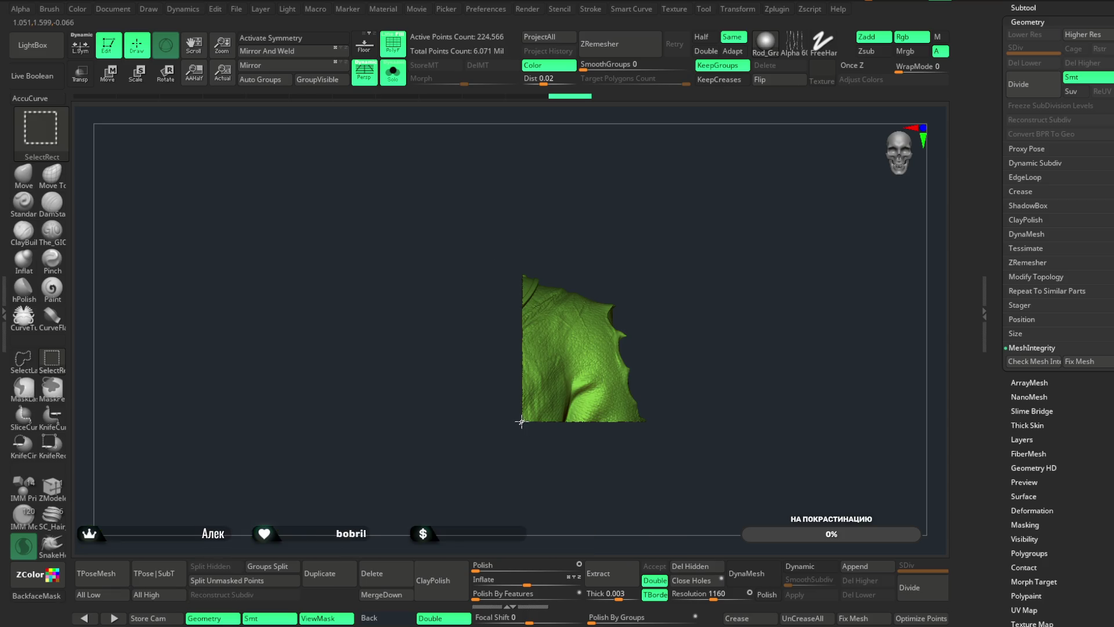
ctrl+shift+click(706, 351)
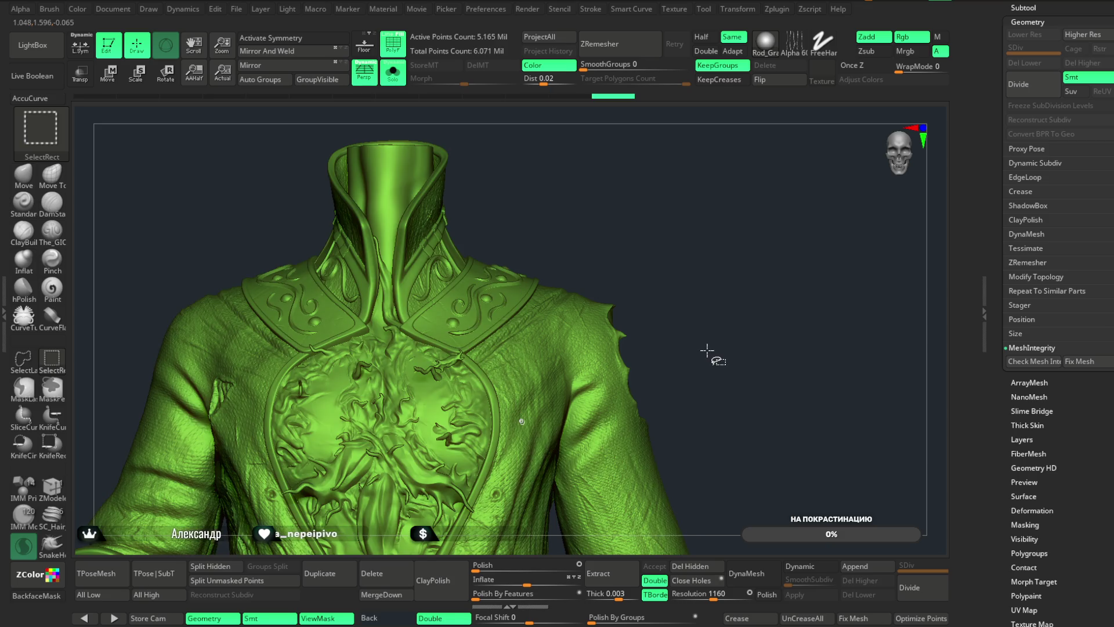
mouse_move(773, 350)
mouse_down()
mouse_move(644, 356)
mouse_move(773, 356)
mouse_move(743, 251)
mouse_move(718, 233)
mouse_move(713, 288)
mouse_move(743, 326)
mouse_move(745, 217)
mouse_move(746, 290)
mouse_up()
ctrl+shift+drag(750, 242, 737, 383)
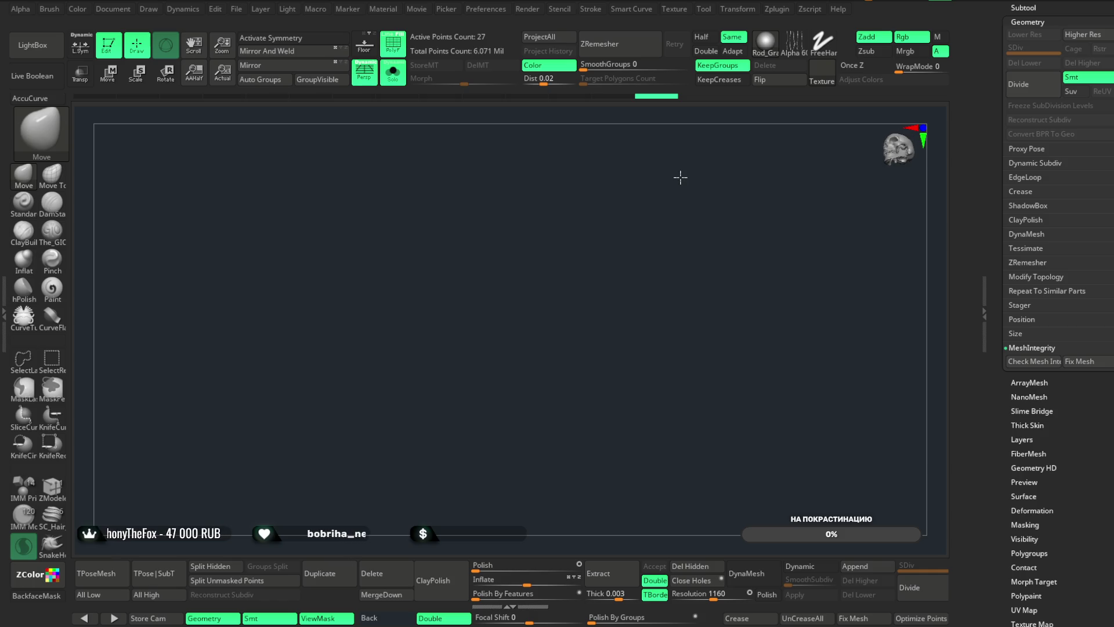
key(ctrl+shift)
mouse_move(762, 204)
ctrl+shift+mouse_down()
mouse_move(730, 353)
mouse_move(718, 331)
ctrl+shift+mouse_up()
mouse_move(738, 237)
mouse_down()
mouse_move(722, 257)
mouse_move(709, 220)
mouse_up()
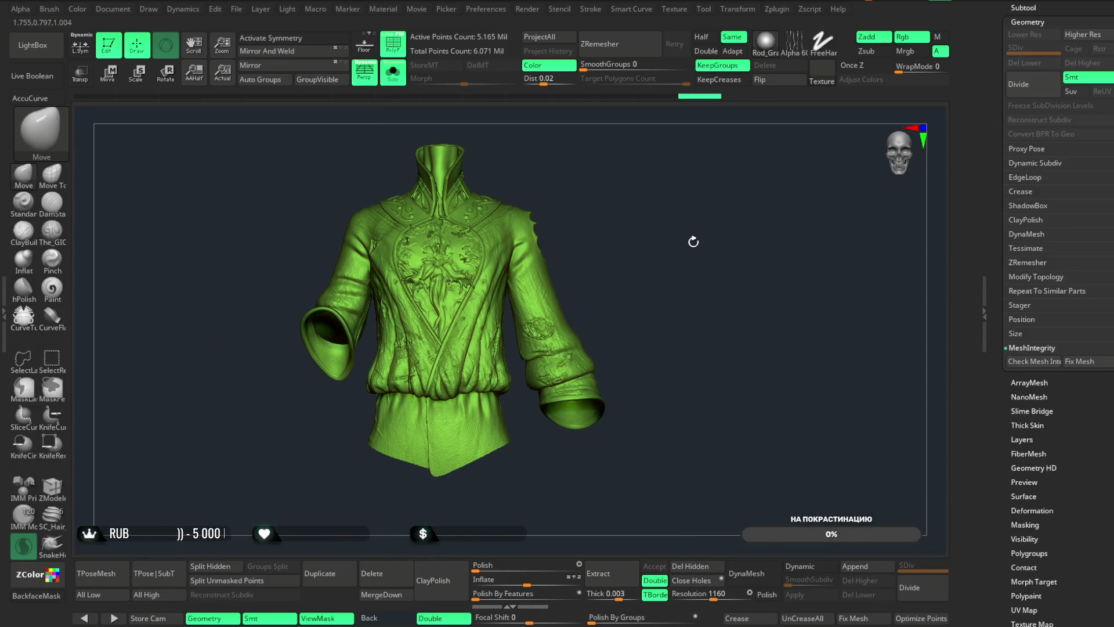
mouse_move(641, 187)
alt+mouse_down()
mouse_move(642, 276)
mouse_move(707, 300)
mouse_move(721, 251)
alt+mouse_up()
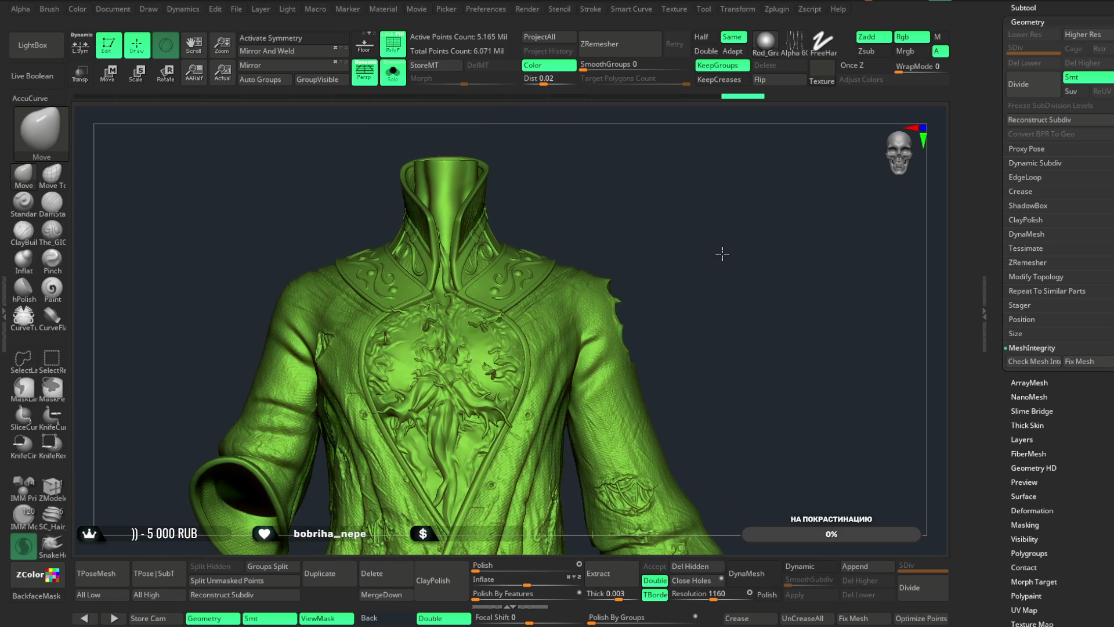
- Run another gizmo Remesh By Union on the coat, accept it, and return to the Draw brush
click(112, 84)
click(406, 359)
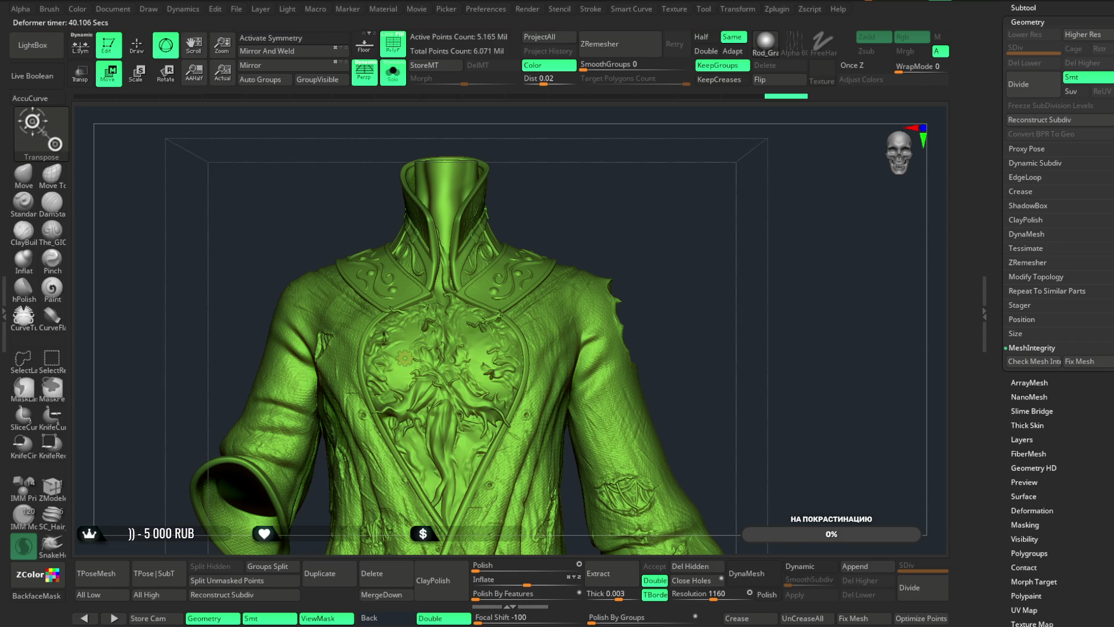
click(405, 358)
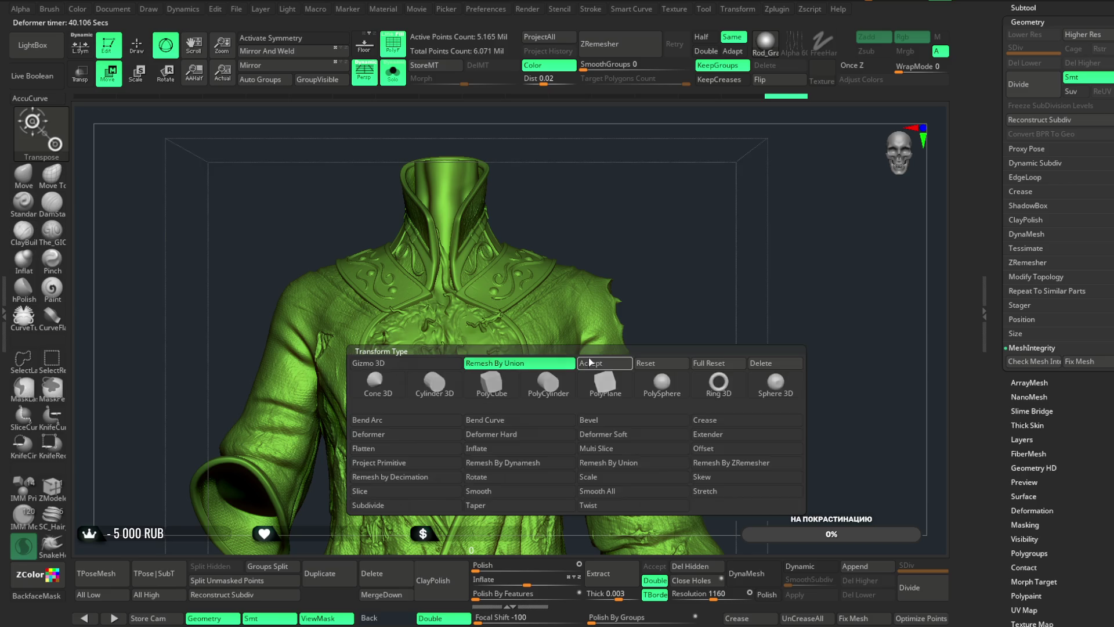
key(q)
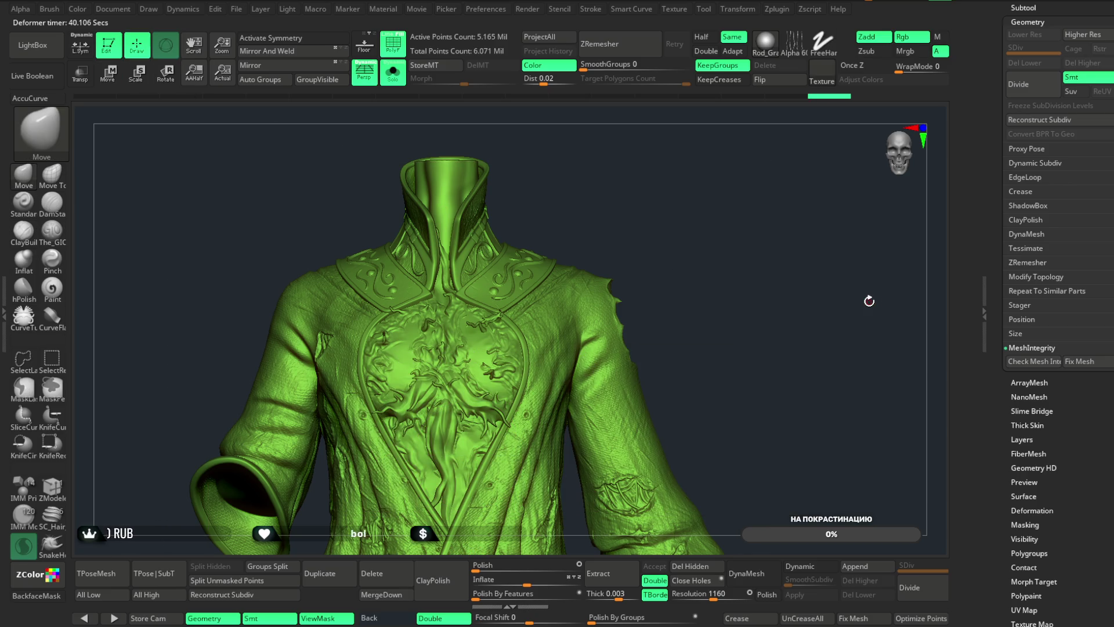
- Isolate the shoulder and sleeve section of the coat with a selection rectangle
ctrl+shift+drag(695, 232, 502, 470)
mouse_move(683, 277)
mouse_down()
mouse_move(746, 258)
mouse_move(666, 427)
mouse_move(843, 171)
mouse_move(867, 236)
mouse_move(845, 477)
mouse_move(398, 278)
mouse_up()
mouse_move(435, 492)
mouse_down()
mouse_move(446, 535)
mouse_move(457, 447)
mouse_move(465, 492)
mouse_move(450, 508)
mouse_move(265, 261)
mouse_move(266, 241)
mouse_up()
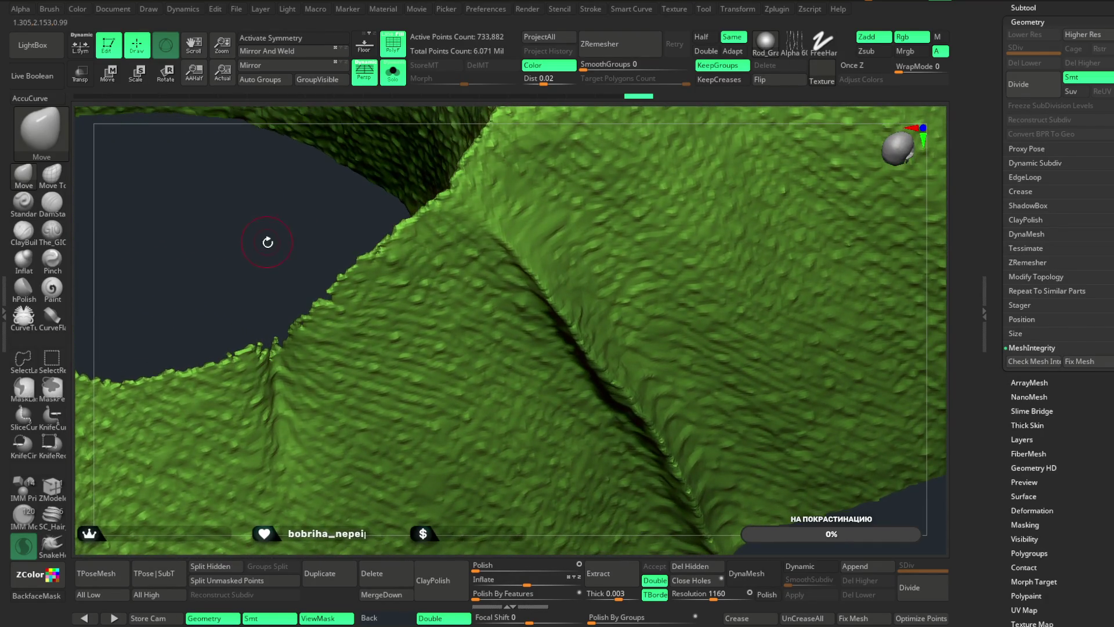
- Smooth the jagged armhole seam and sleeve silhouette edges
mouse_move(387, 232)
mouse_down()
mouse_move(429, 201)
mouse_move(353, 274)
mouse_up()
drag(318, 313, 307, 322)
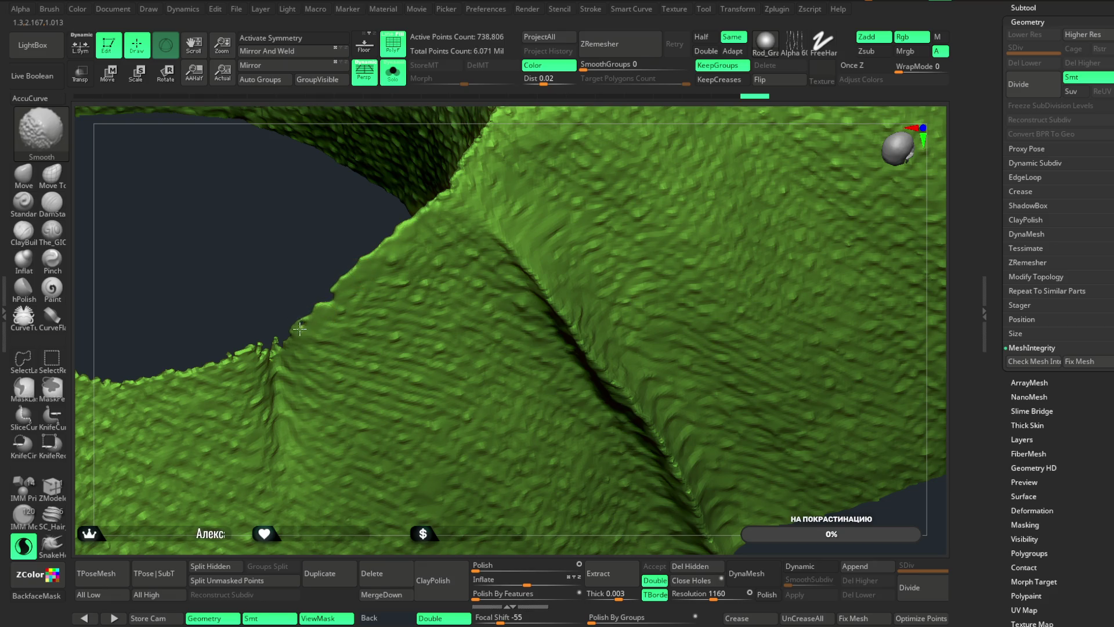
mouse_move(262, 273)
mouse_down()
mouse_move(315, 333)
mouse_move(343, 279)
mouse_move(303, 295)
mouse_move(323, 318)
mouse_move(412, 288)
mouse_move(316, 303)
mouse_move(358, 347)
mouse_up()
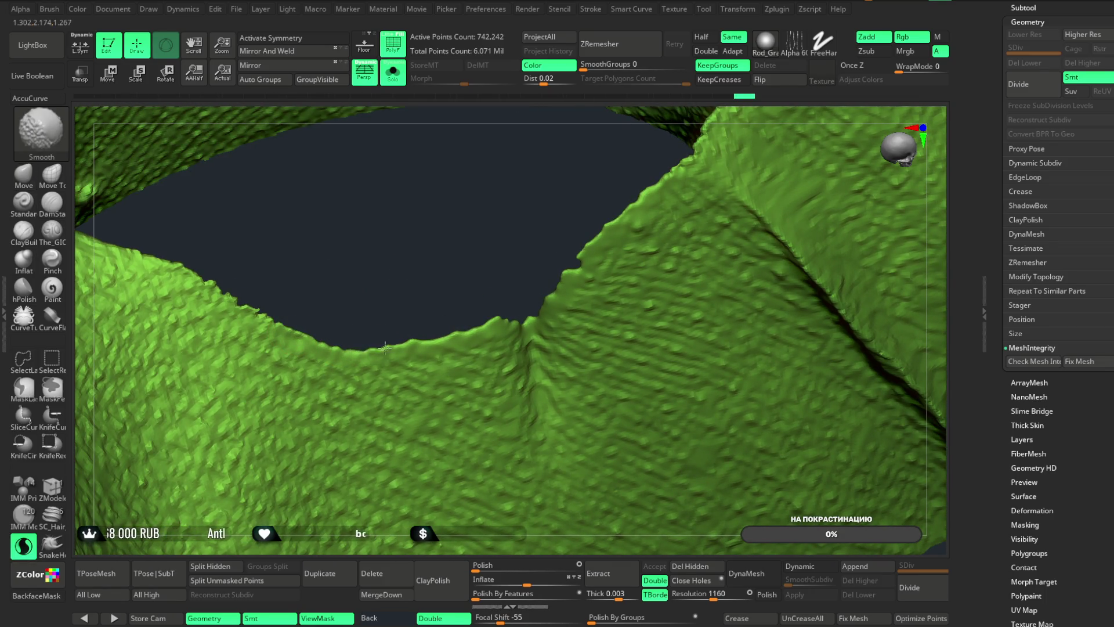
mouse_move(319, 244)
mouse_down()
mouse_move(331, 316)
mouse_move(354, 336)
mouse_move(376, 345)
mouse_move(399, 284)
mouse_move(311, 299)
mouse_move(351, 316)
mouse_move(454, 251)
mouse_move(449, 310)
mouse_up()
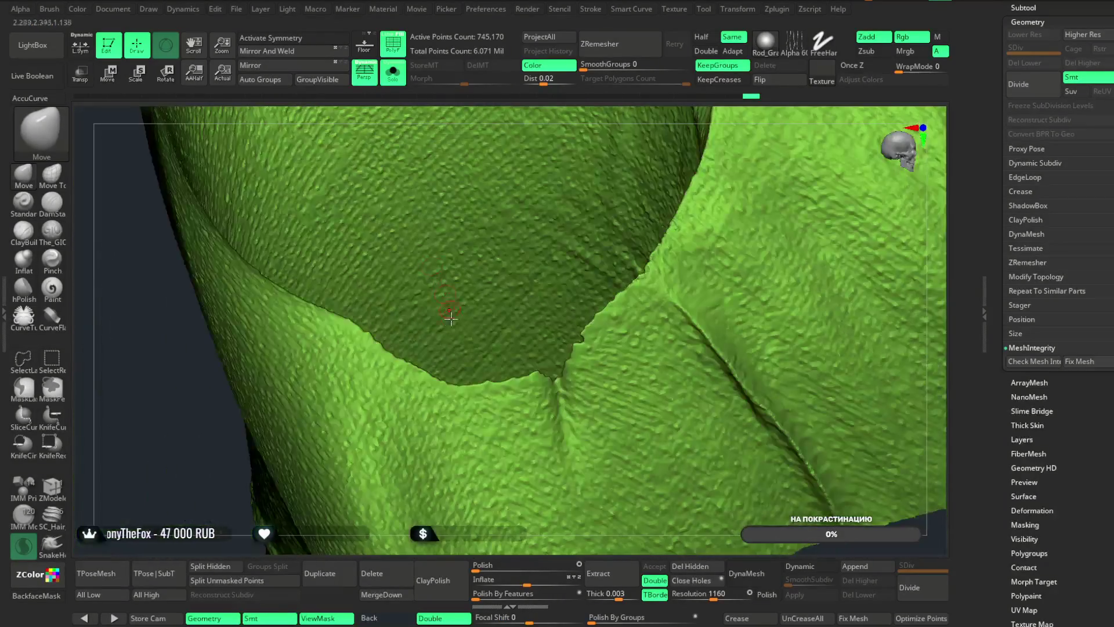
mouse_move(467, 499)
mouse_down()
mouse_move(544, 427)
mouse_move(580, 613)
mouse_up()
key(shift)
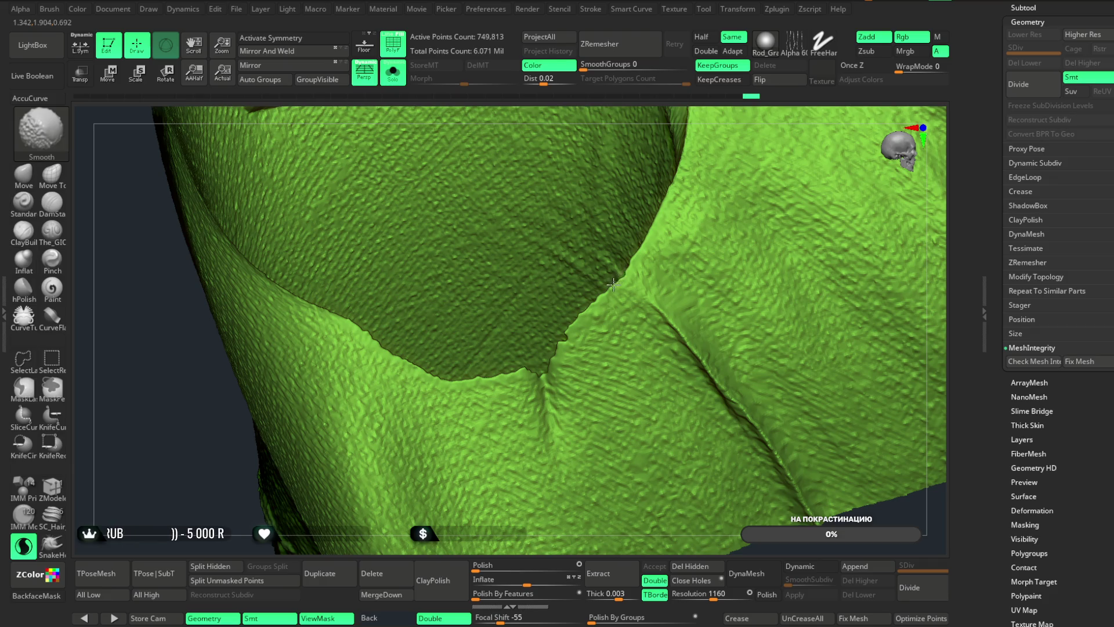
key(shift)
mouse_move(689, 546)
mouse_down()
mouse_move(525, 443)
mouse_move(510, 470)
mouse_move(582, 457)
mouse_move(740, 199)
mouse_up()
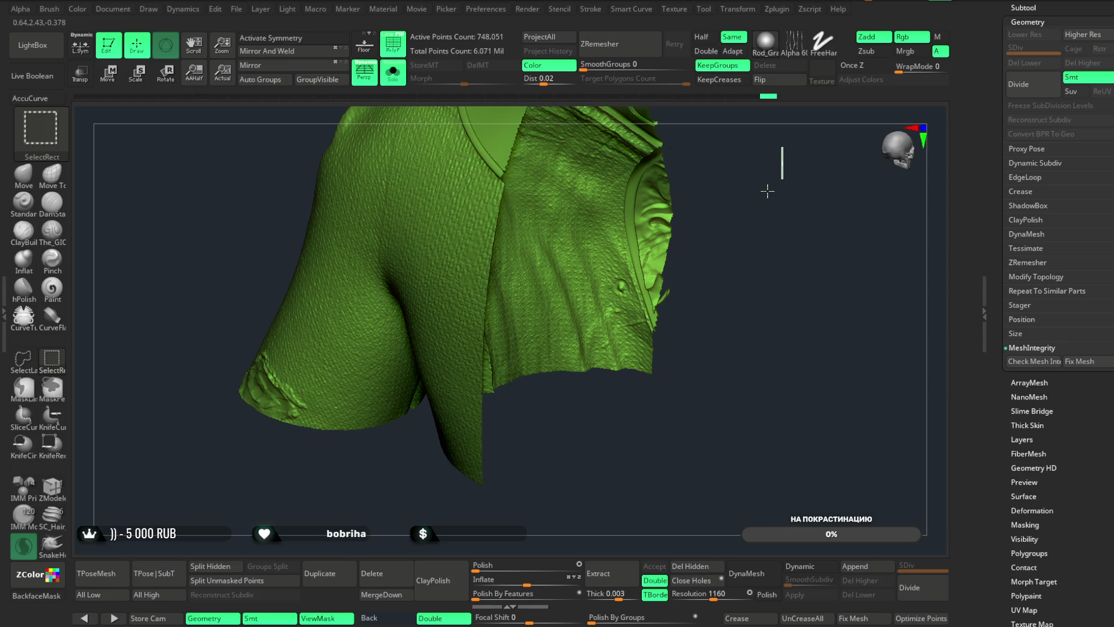
- Isolate a front section of the coat around the shoulder and chest
mouse_move(784, 163)
mouse_down()
mouse_move(826, 119)
mouse_move(726, 244)
mouse_move(902, 143)
mouse_move(662, 213)
mouse_move(654, 192)
mouse_up()
key(ctrl+shift)
mouse_move(127, 184)
ctrl+shift+mouse_down()
mouse_move(204, 300)
mouse_move(355, 441)
mouse_move(355, 417)
mouse_move(356, 443)
mouse_move(529, 236)
ctrl+shift+mouse_up()
scroll(596, 259, up, 3)
scroll(595, 260, up, 10)
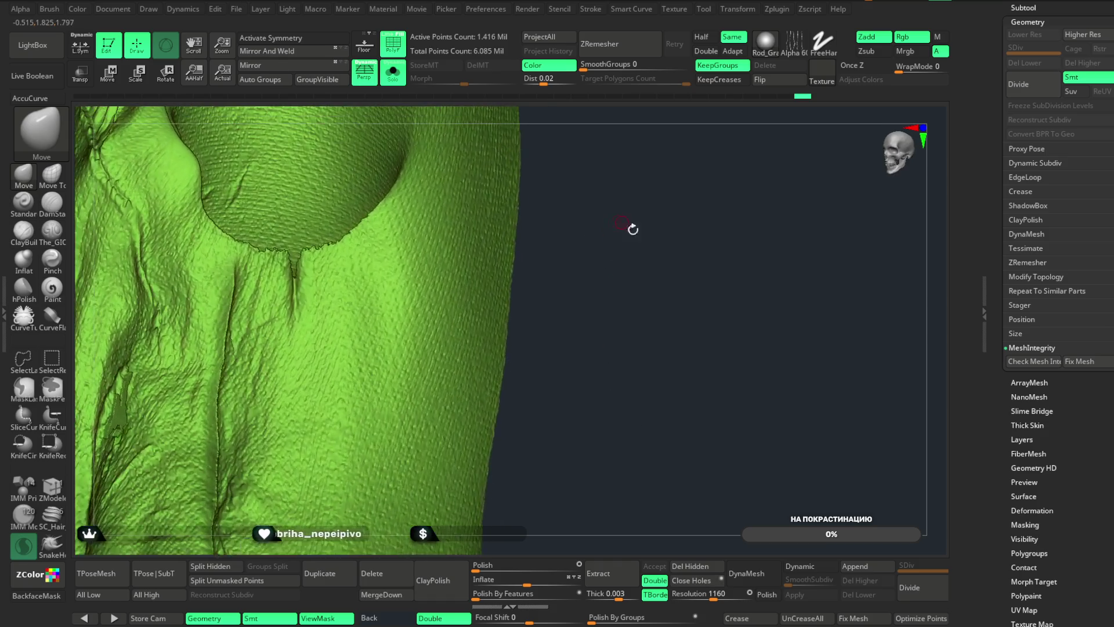
- Smooth the jagged seam edges and the edge of the dark recess
key(shift)
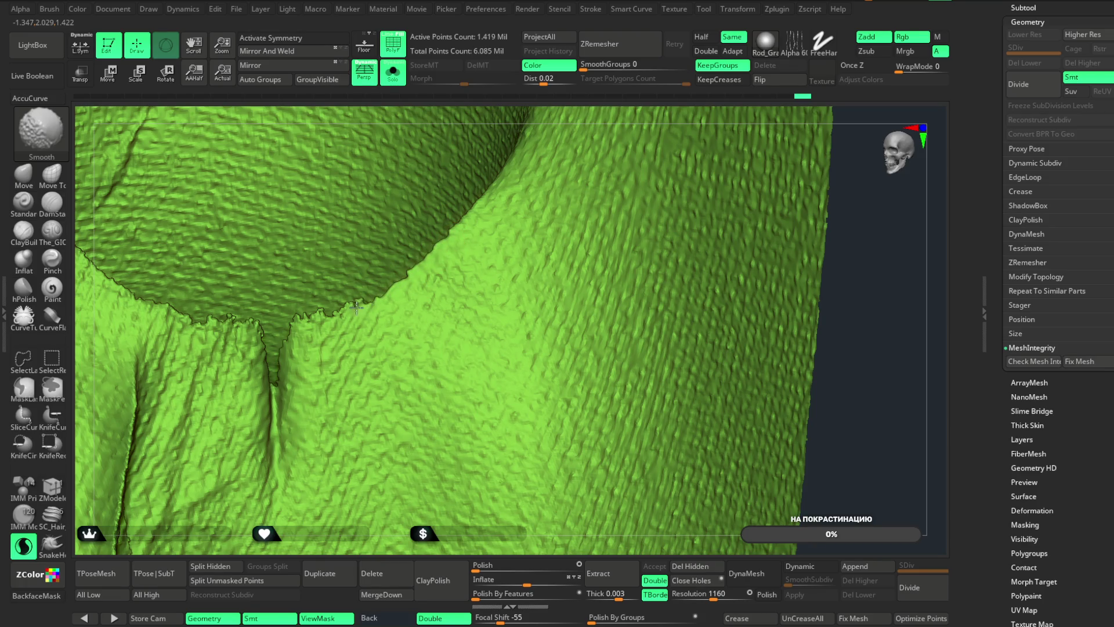
mouse_move(482, 124)
mouse_down()
mouse_move(495, 112)
mouse_move(505, 146)
mouse_move(501, 119)
mouse_move(349, 365)
mouse_up()
key(shift)
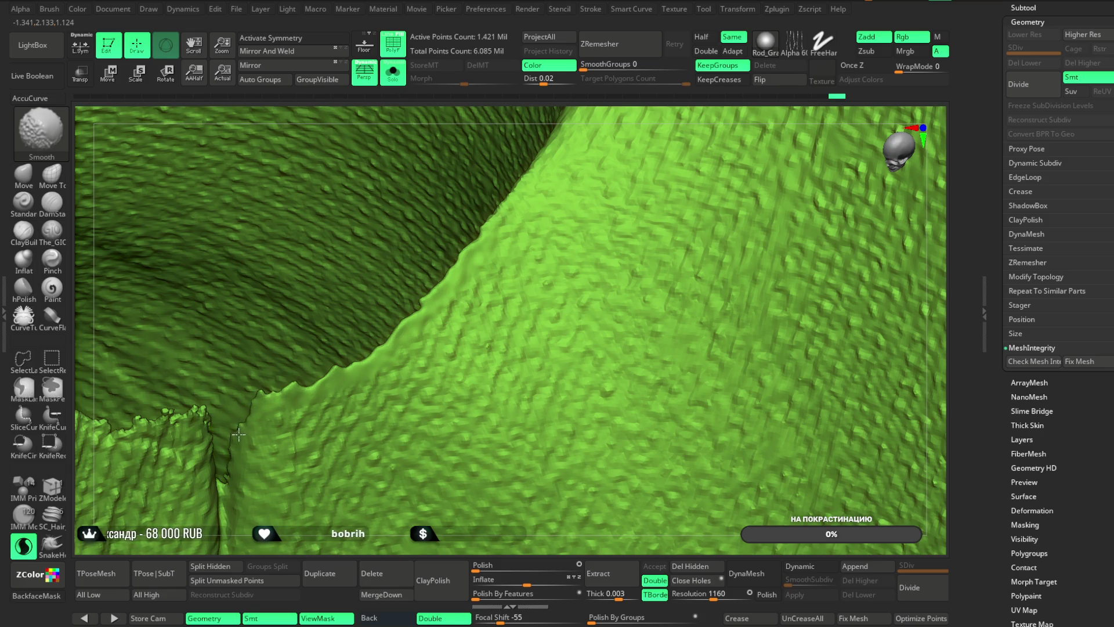
mouse_move(464, 116)
mouse_down()
mouse_move(481, 139)
mouse_move(460, 120)
mouse_move(325, 301)
mouse_up()
key(shift)
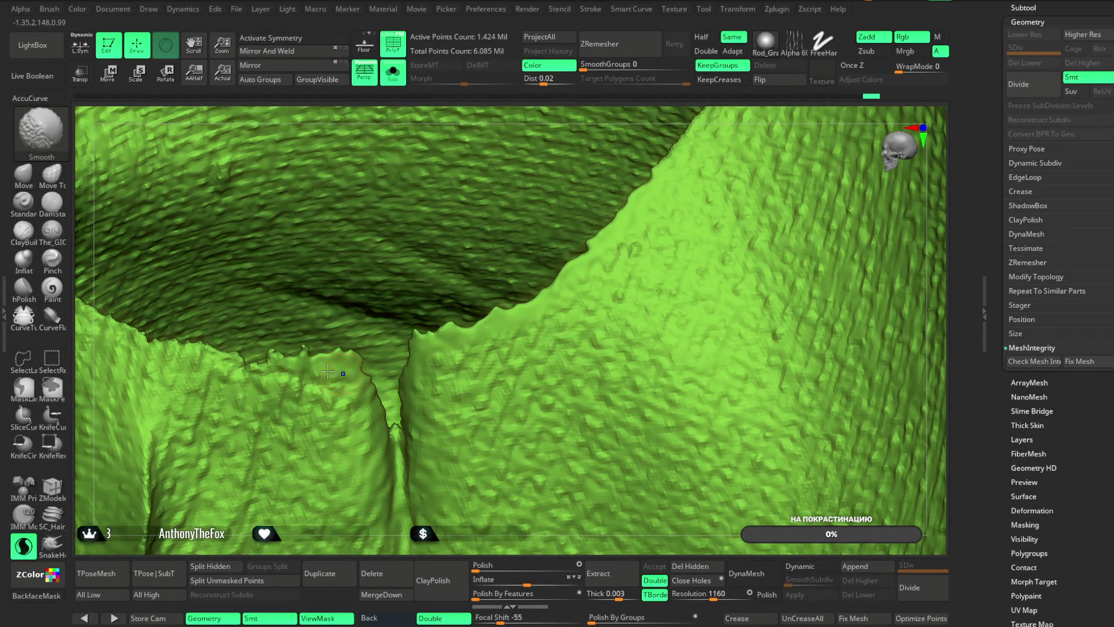
right_drag(320, 379, 280, 347)
mouse_move(281, 346)
mouse_down()
mouse_move(390, 373)
mouse_move(322, 368)
mouse_move(181, 294)
mouse_move(197, 303)
mouse_up()
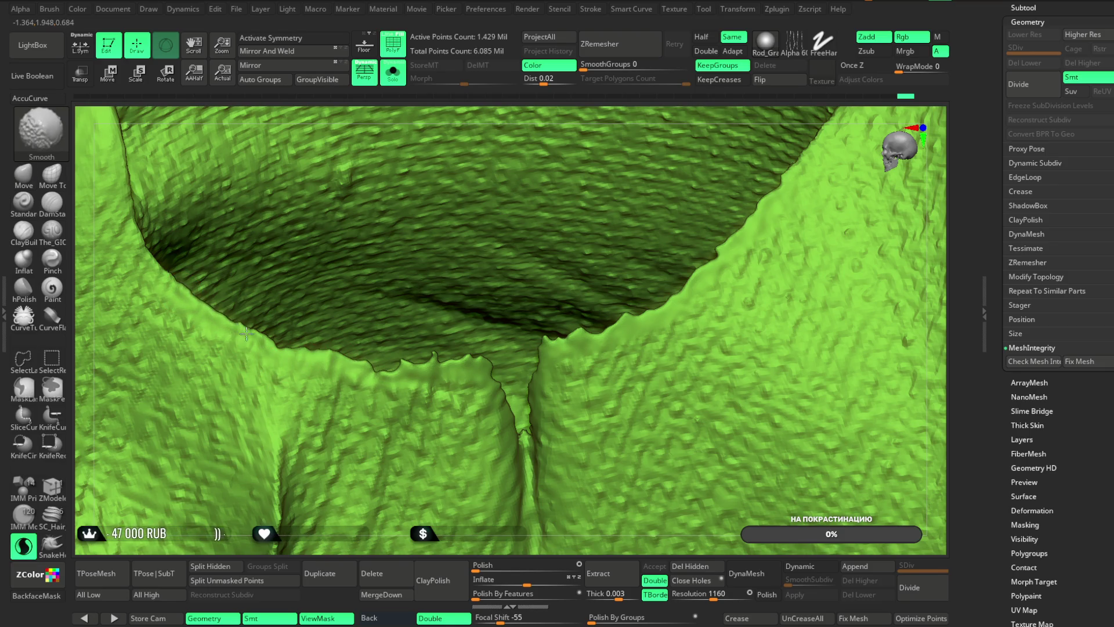
key(b)
key(m)
key(v)
- Smooth out the long groove running across the surface from several angles
mouse_move(290, 406)
right_down()
mouse_move(416, 309)
mouse_move(621, 197)
mouse_move(629, 206)
mouse_move(652, 120)
mouse_move(546, 414)
mouse_move(383, 444)
right_up()
right_drag(326, 528, 377, 192)
key(shift)
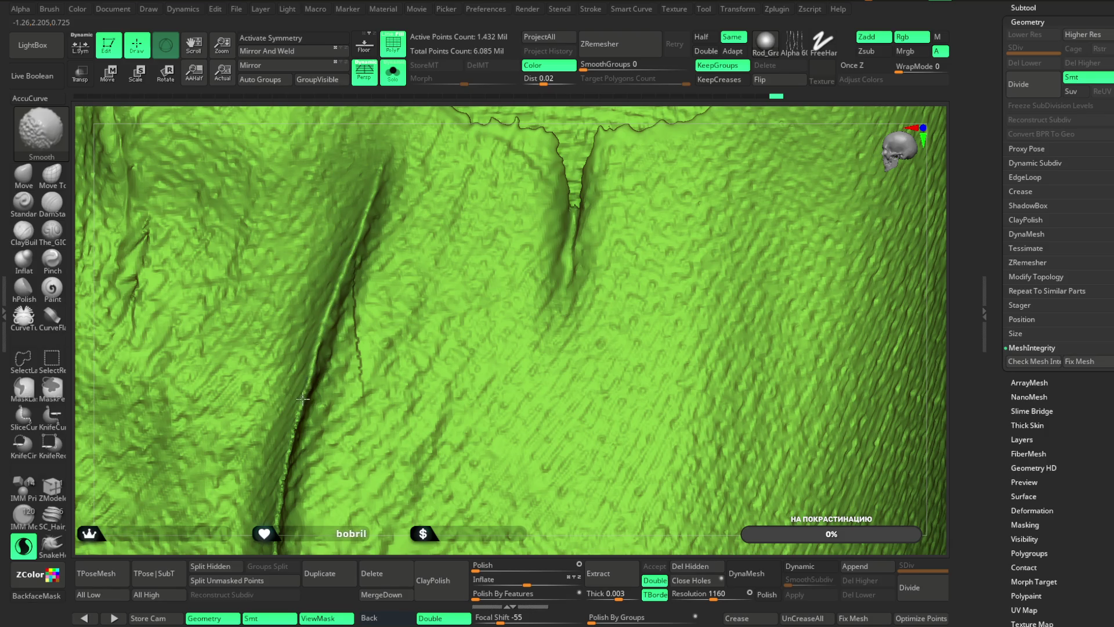
mouse_move(302, 441)
right_down()
mouse_move(409, 314)
mouse_move(383, 254)
right_up()
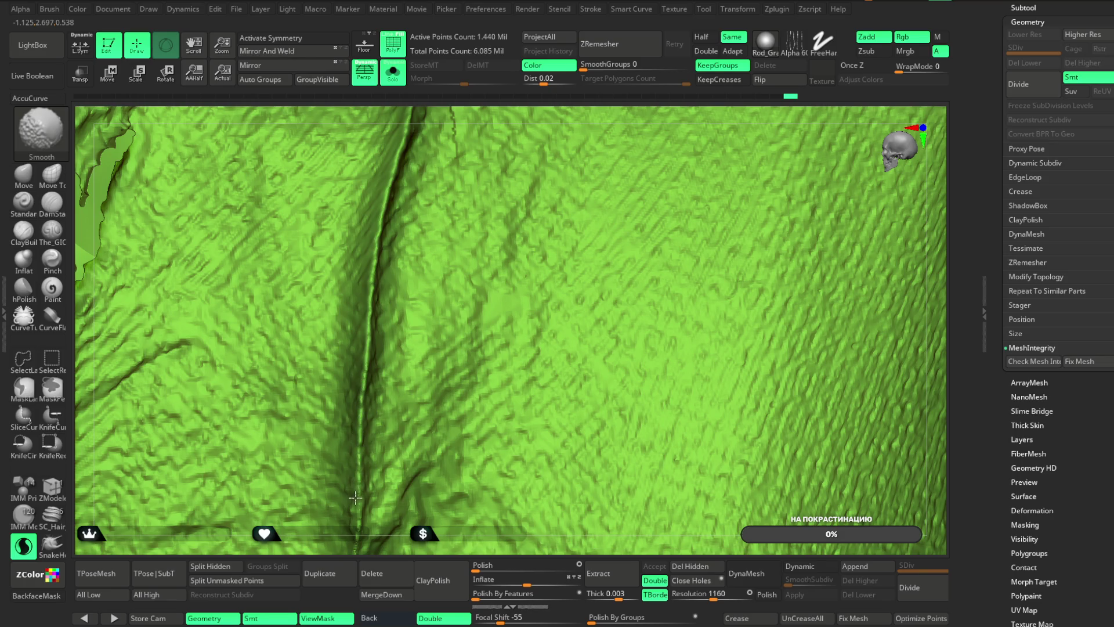
right_drag(355, 530, 415, 319)
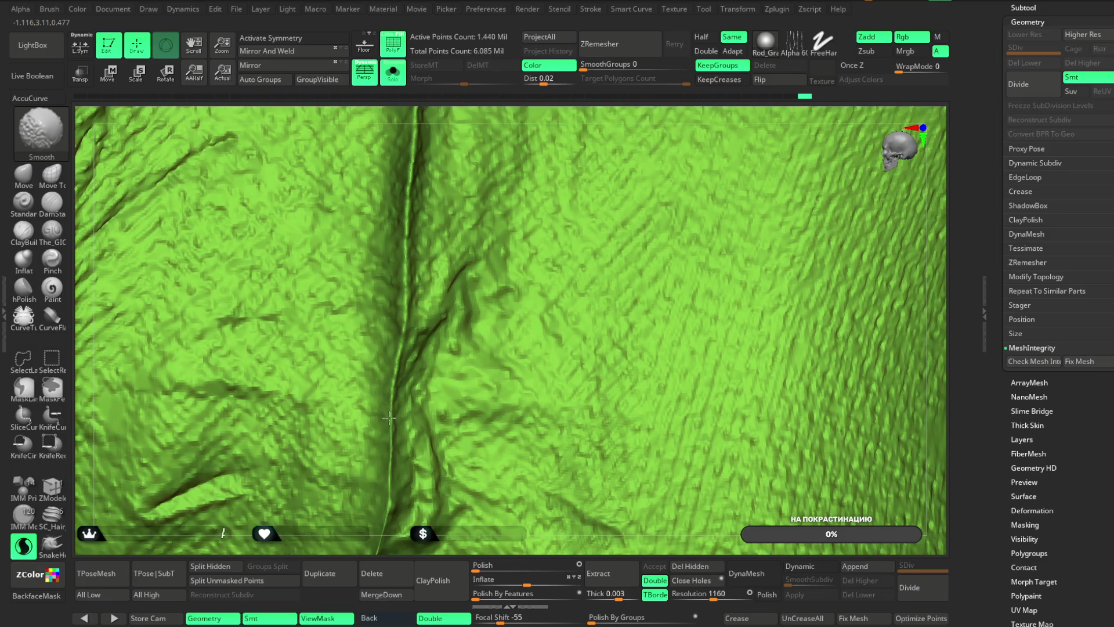
mouse_move(380, 544)
right_down()
mouse_move(373, 522)
mouse_move(293, 455)
mouse_move(633, 358)
mouse_move(821, 192)
mouse_move(551, 407)
mouse_move(447, 516)
right_up()
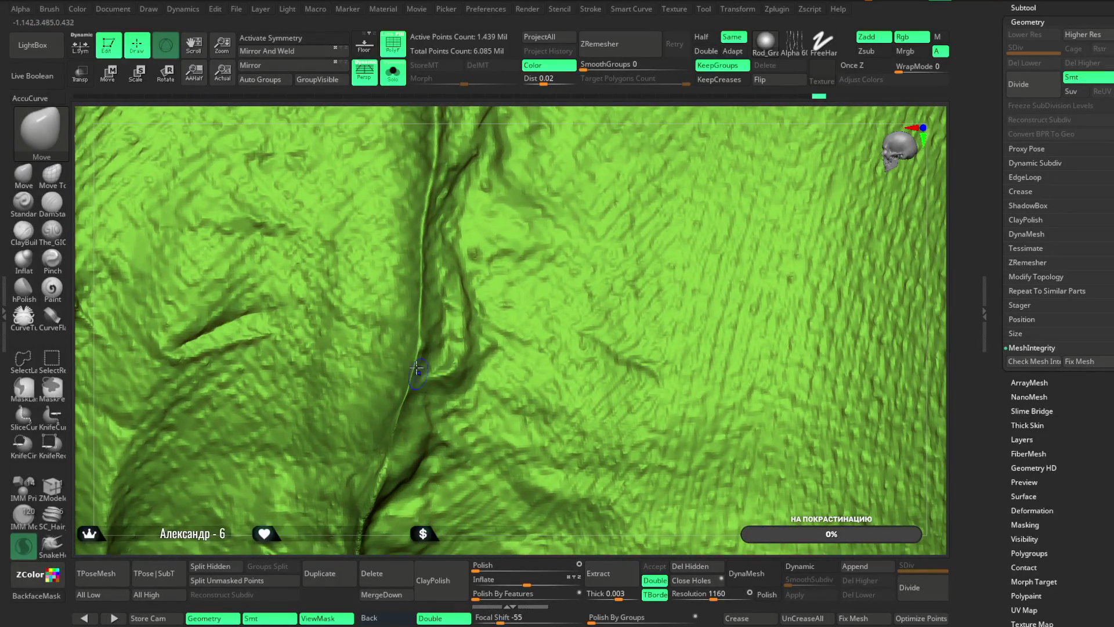
key(shift)
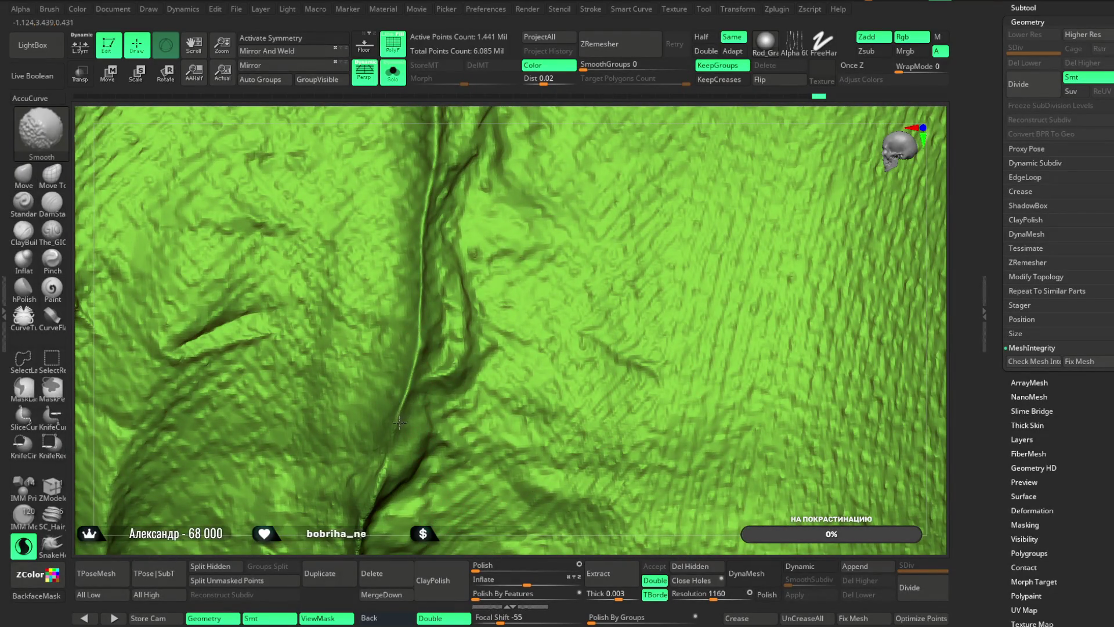
mouse_move(377, 493)
right_down()
mouse_move(465, 300)
mouse_move(447, 261)
right_up()
key(shift)
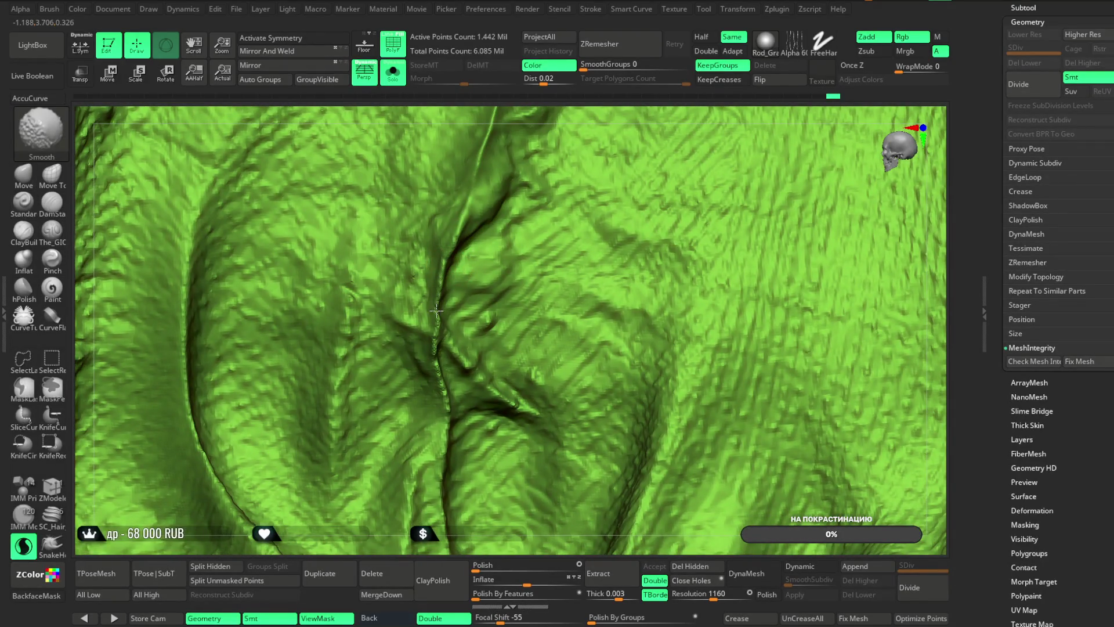
mouse_move(441, 408)
right_down()
mouse_move(436, 486)
mouse_move(423, 447)
mouse_move(734, 179)
right_up()
key(ctrl+shift)
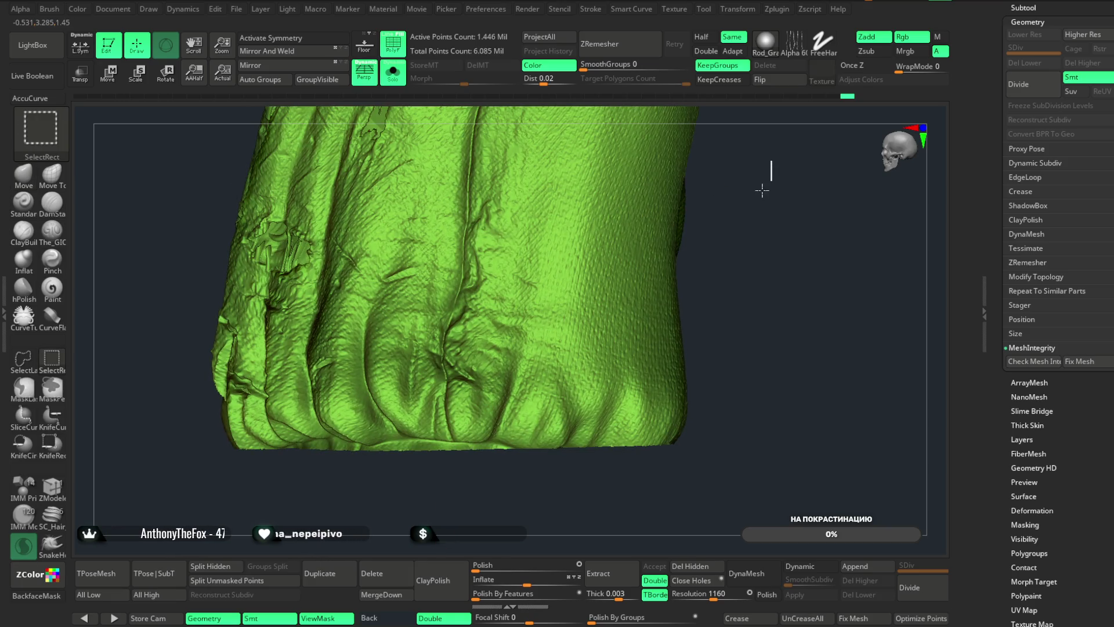
- Unhide the whole coat, then isolate and zoom into a region of side folds
ctrl+shift+click(761, 189)
mouse_move(754, 115)
right_down()
mouse_move(810, 110)
mouse_move(800, 188)
mouse_move(778, 145)
mouse_move(766, 170)
right_up()
mouse_move(656, 206)
ctrl+shift+mouse_down()
mouse_move(526, 374)
mouse_move(501, 390)
ctrl+shift+mouse_up()
mouse_move(691, 178)
right_down()
mouse_move(438, 425)
mouse_move(593, 218)
mouse_move(708, 263)
mouse_move(820, 289)
mouse_move(619, 230)
mouse_move(696, 225)
mouse_move(562, 178)
right_up()
mouse_move(561, 115)
right_down()
mouse_move(569, 100)
mouse_move(560, 193)
mouse_move(616, 261)
mouse_move(512, 238)
right_up()
- Turn off PolyF colours and smooth the spikes along the fold edges
key(space)
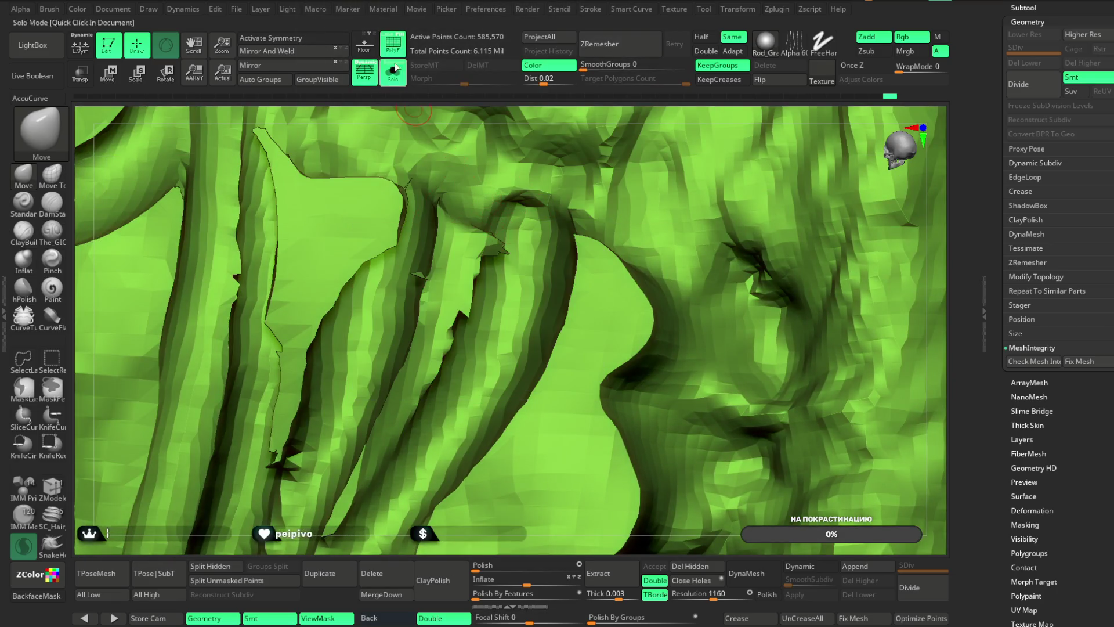
click(392, 46)
mouse_move(516, 115)
right_down()
mouse_move(498, 110)
mouse_move(512, 249)
mouse_move(522, 249)
mouse_move(510, 245)
right_up()
drag(506, 261, 455, 281)
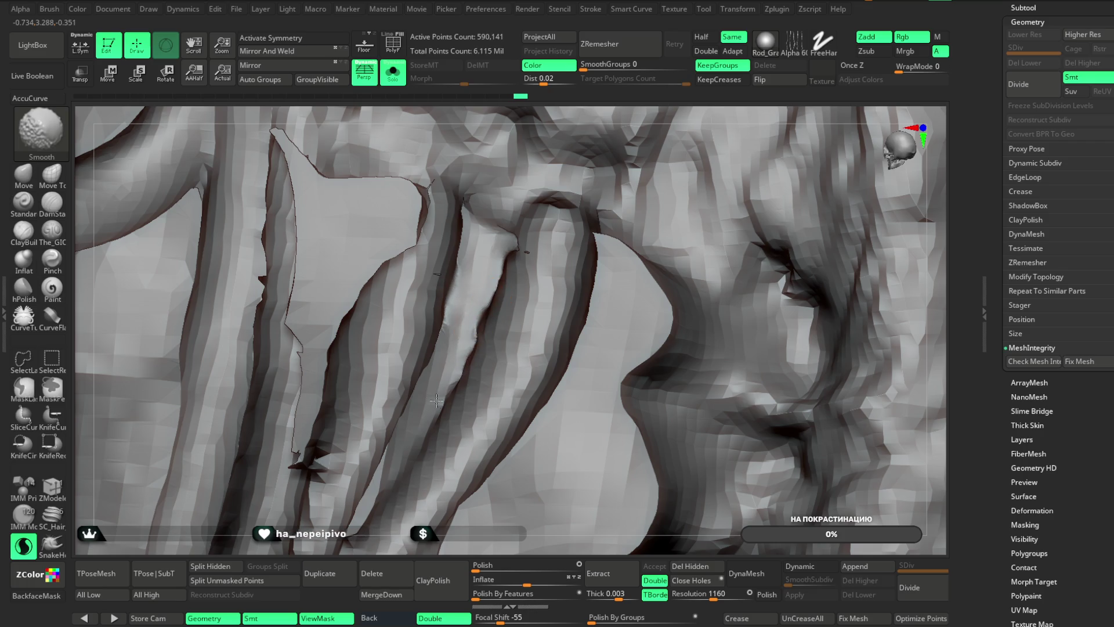
drag(428, 184, 423, 190)
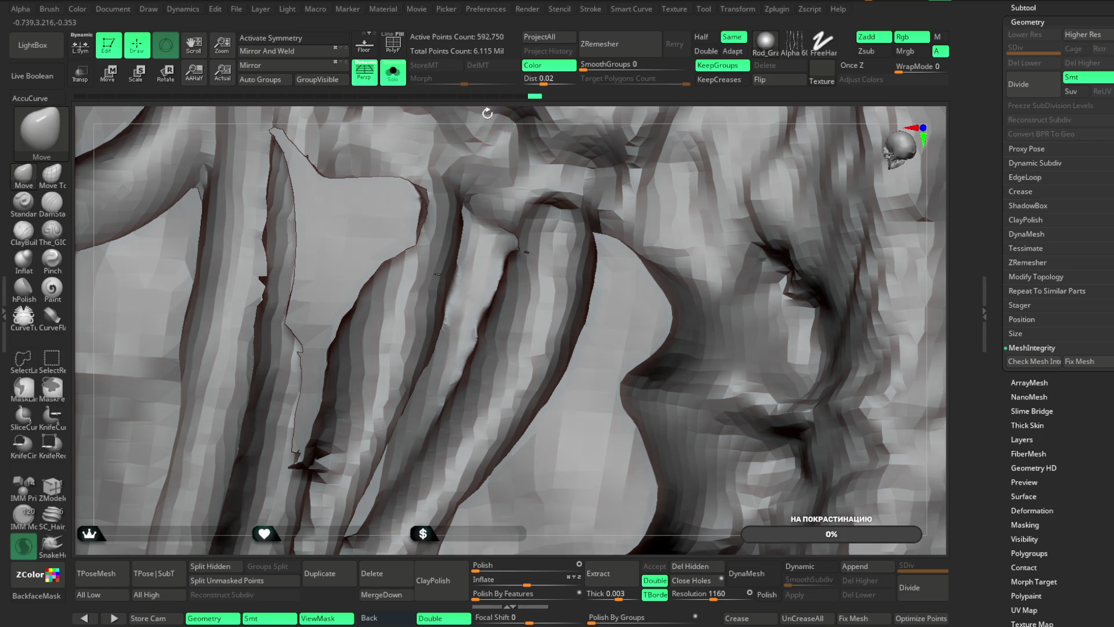